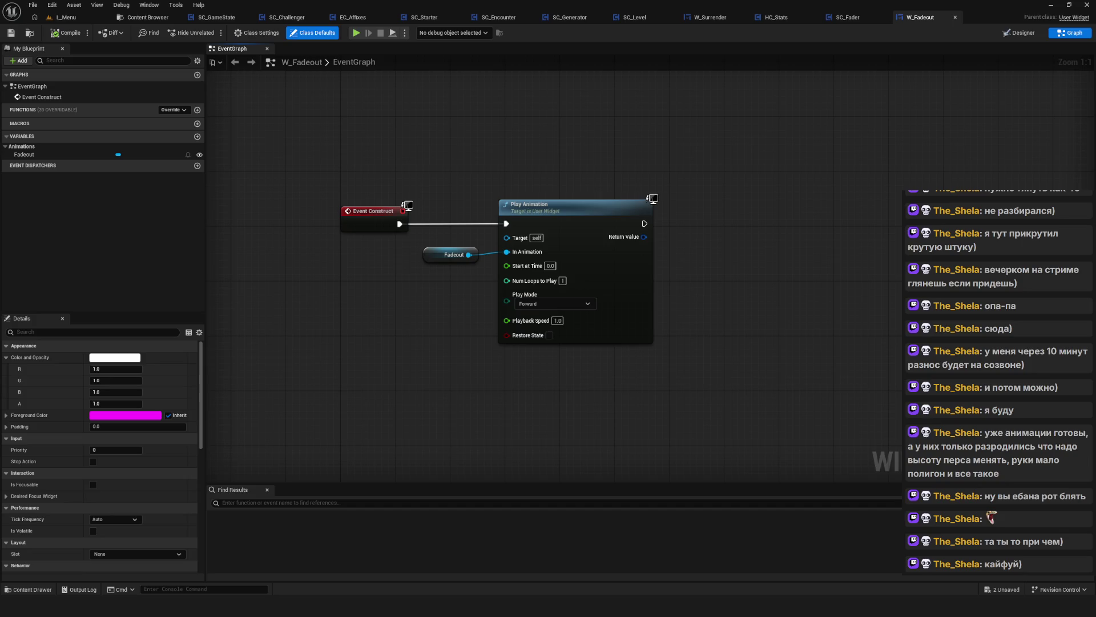
Place a second Fadeout getter and connect it to a new Bind to Animation Finished node
left_click_drag(42, 154, 828, 251)
left_click_drag(748, 301, 539, 300)
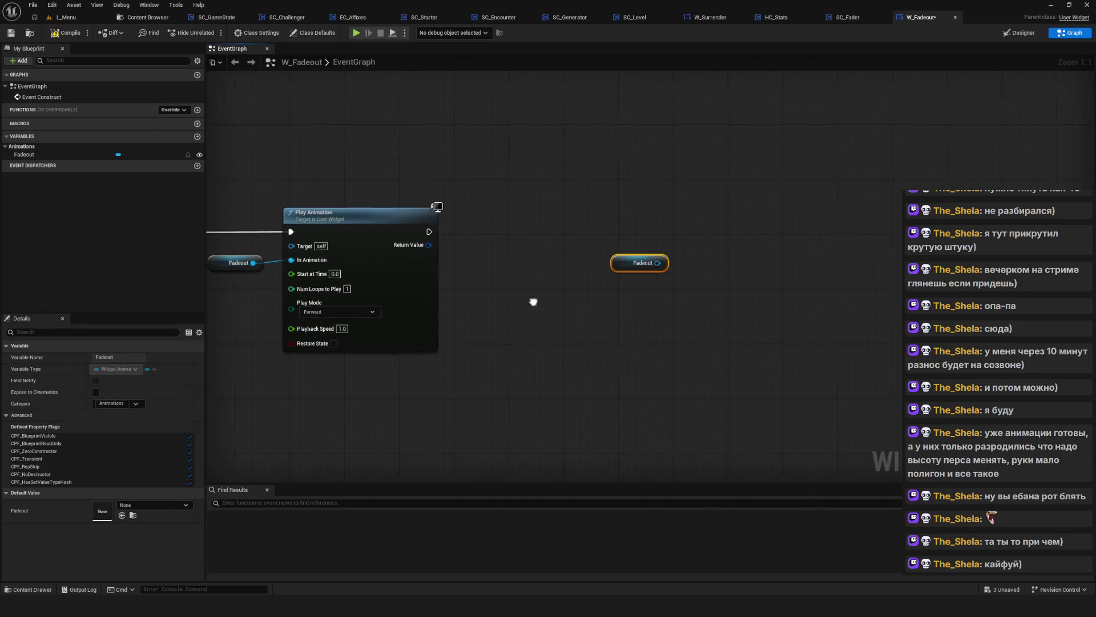
mouse_move(623, 266)
left_mouse_down()
mouse_move(703, 225)
mouse_move(536, 294)
mouse_move(617, 288)
mouse_move(605, 239)
left_mouse_up()
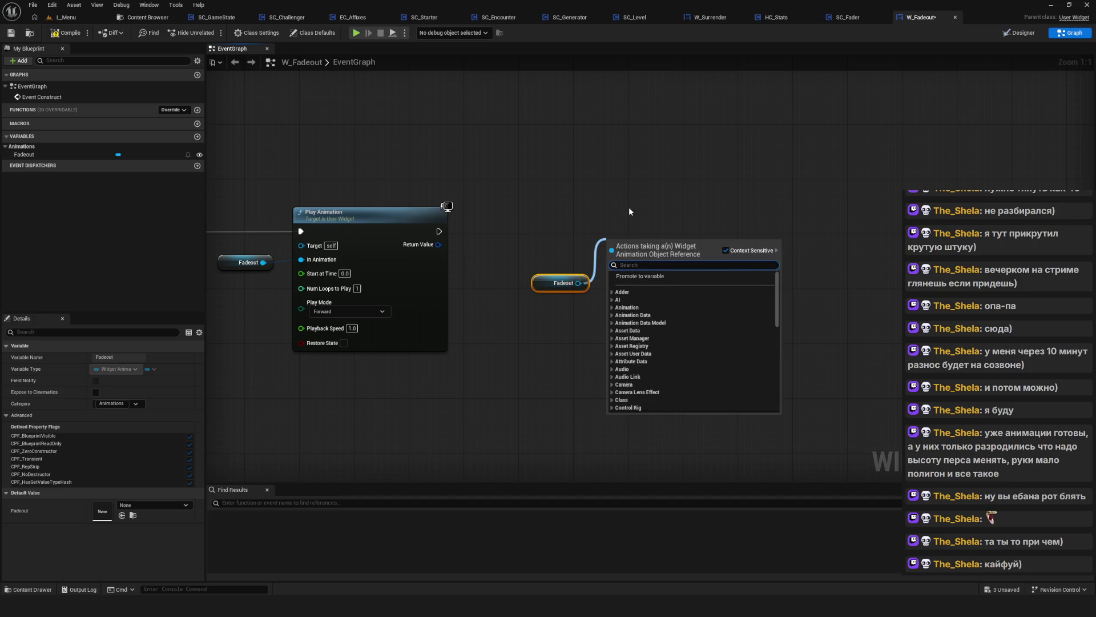
type("binf")
key("BackSpace")
type("d")
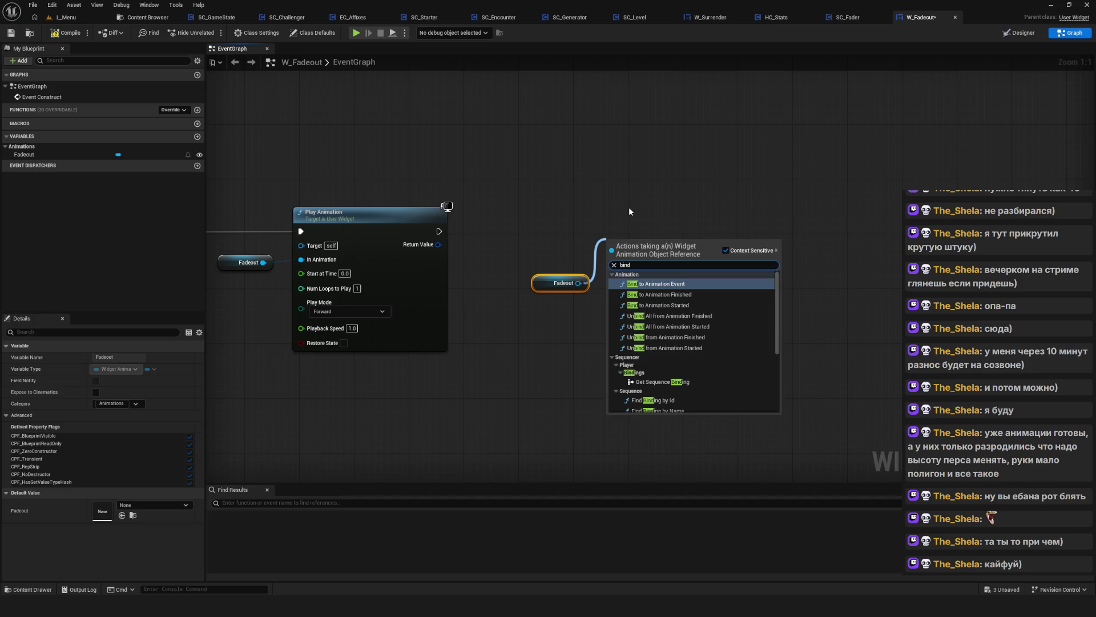
type(" On")
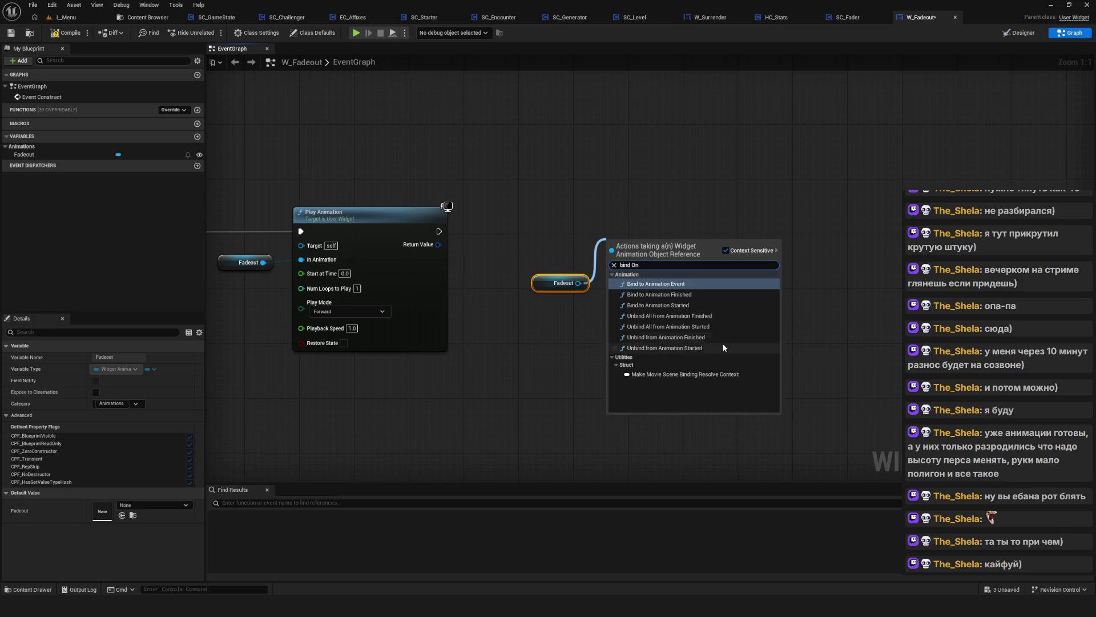
left_click(660, 294)
left_click_drag(605, 257, 729, 246)
scroll(729, 246, "down", 3)
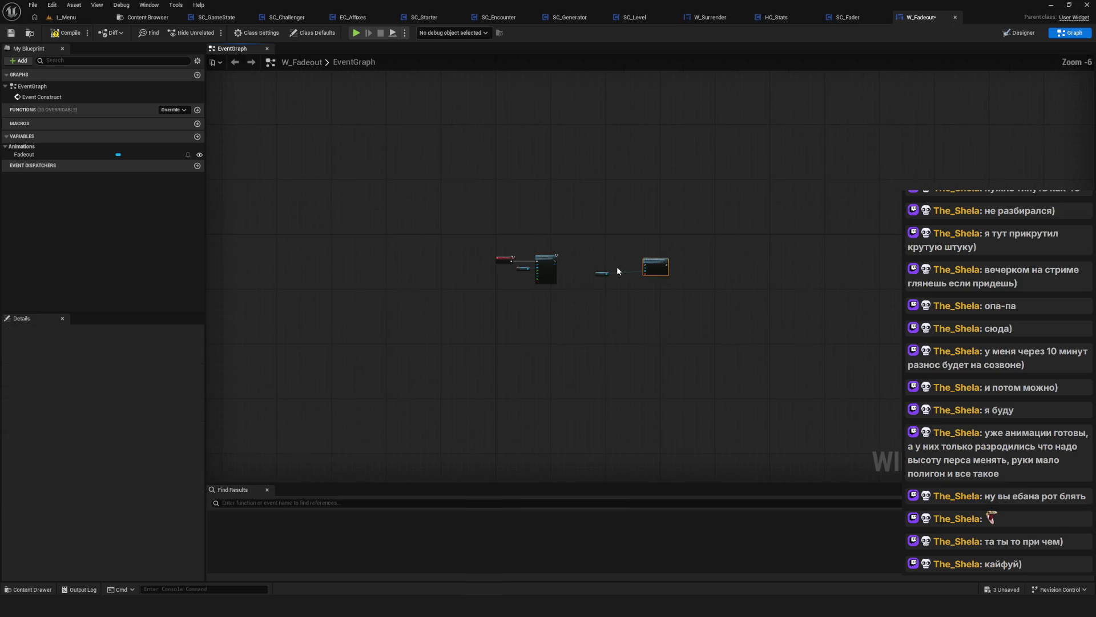
scroll(587, 270, "up", 3)
left_click_drag(587, 269, 689, 242)
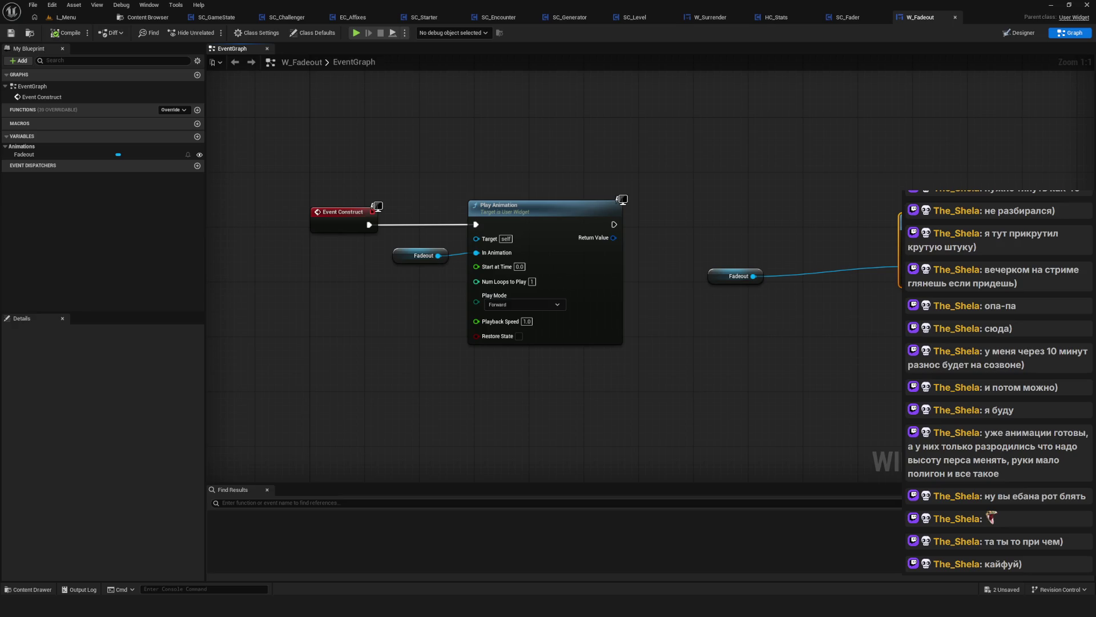
Bring the Bind to Animation Finished node into view and list actions for its Delegate pin
mouse_move(852, 296)
left_mouse_down()
mouse_move(643, 309)
mouse_move(710, 290)
mouse_move(857, 324)
left_mouse_up()
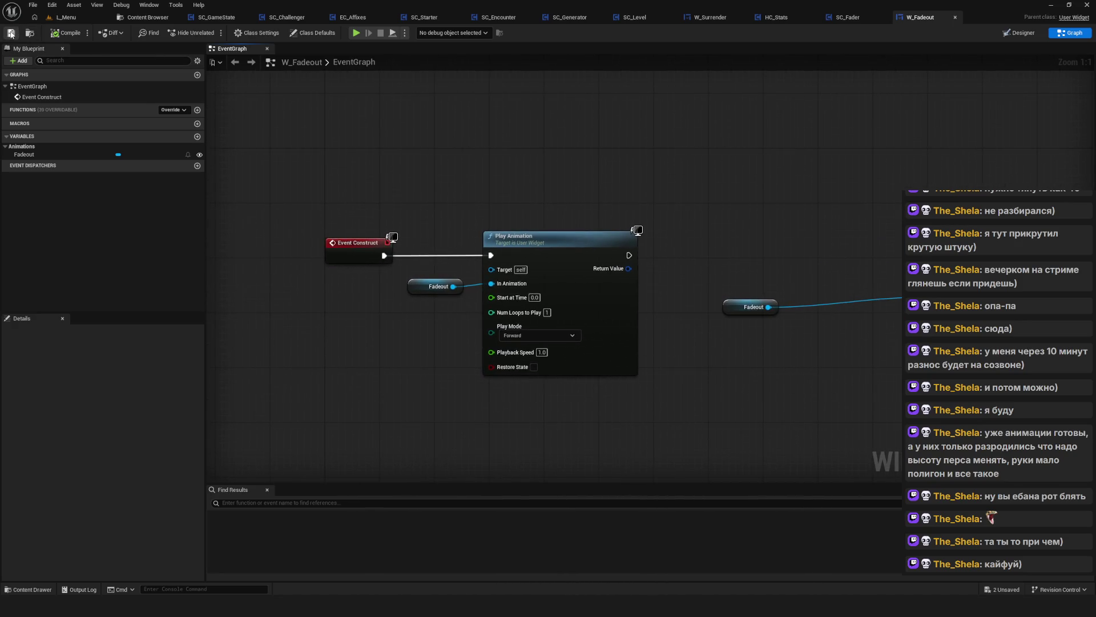
mouse_move(772, 272)
left_mouse_down()
mouse_move(749, 265)
mouse_move(753, 254)
left_mouse_up()
mouse_move(644, 215)
left_mouse_down()
mouse_move(820, 318)
mouse_move(914, 394)
left_mouse_up()
left_click_drag(742, 343, 686, 345)
mouse_move(649, 199)
left_mouse_down()
mouse_move(914, 366)
mouse_move(651, 201)
left_mouse_up()
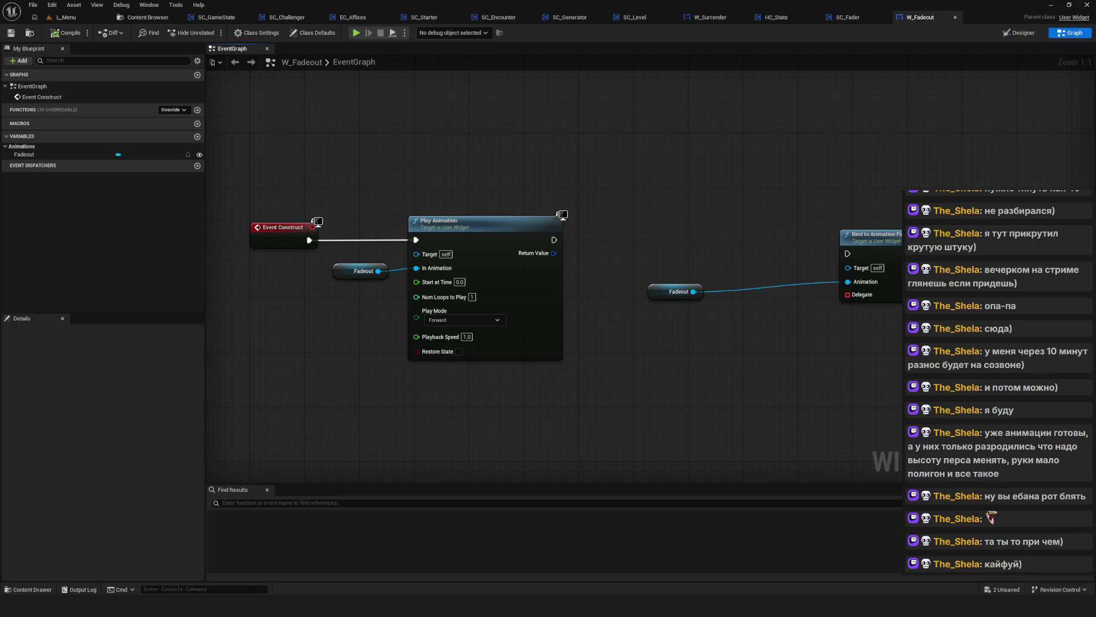
left_click_drag(628, 172, 546, 176)
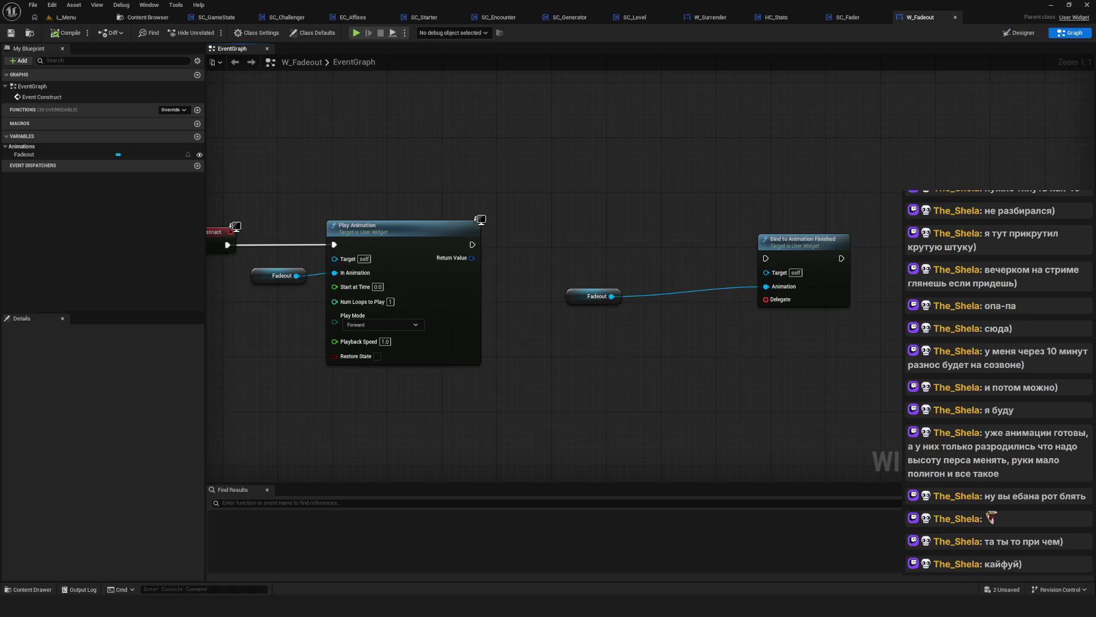
mouse_move(494, 175)
left_mouse_down()
mouse_move(471, 210)
mouse_move(697, 140)
left_mouse_up()
left_click_drag(404, 394, 614, 474)
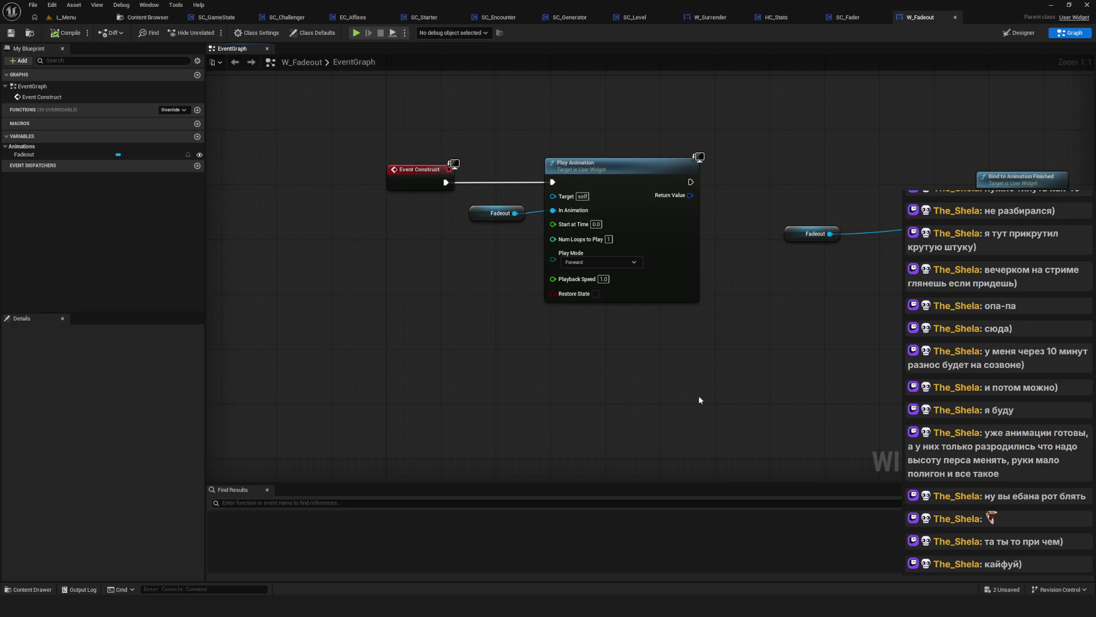
left_click_drag(699, 400, 559, 422)
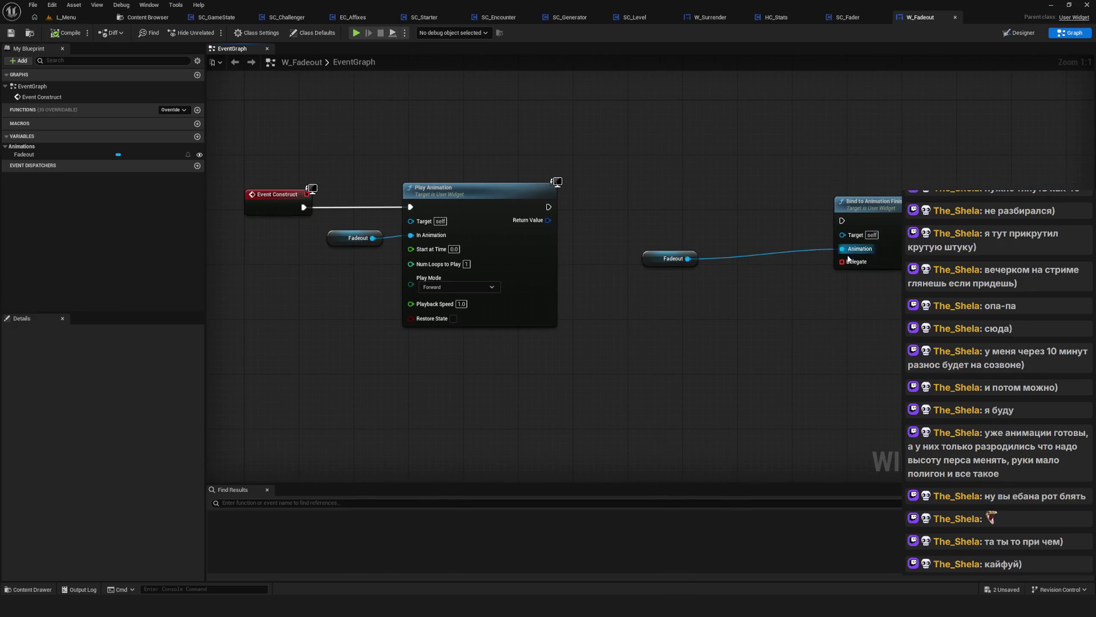
left_click_drag(842, 262, 755, 324)
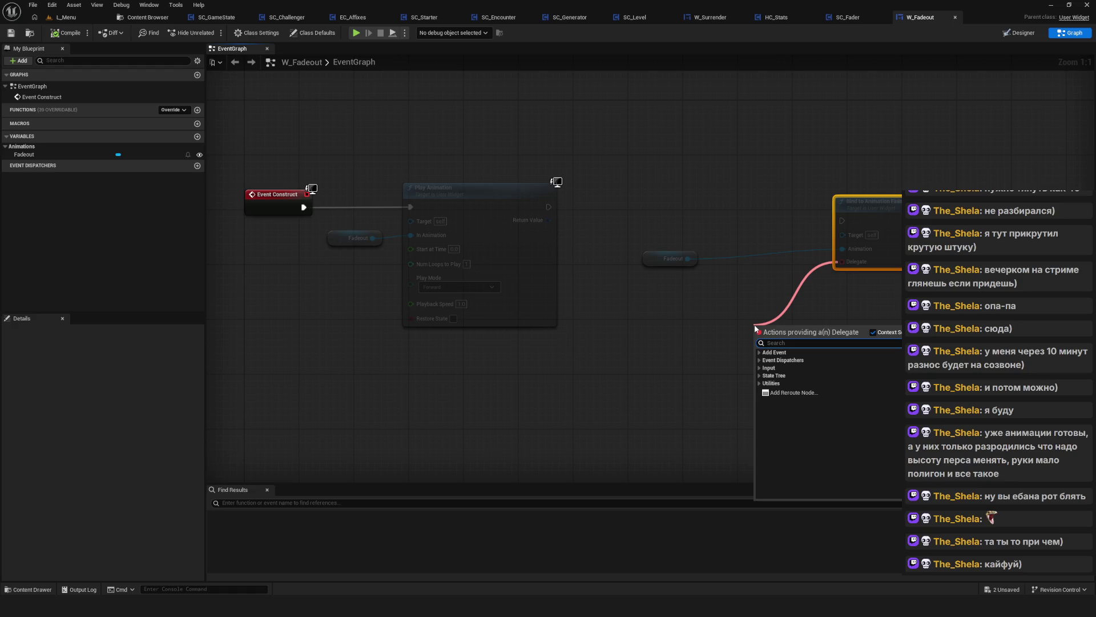
Add a Custom Event wired to the Delegate of Bind to Animation Finished and select it
type("Cus")
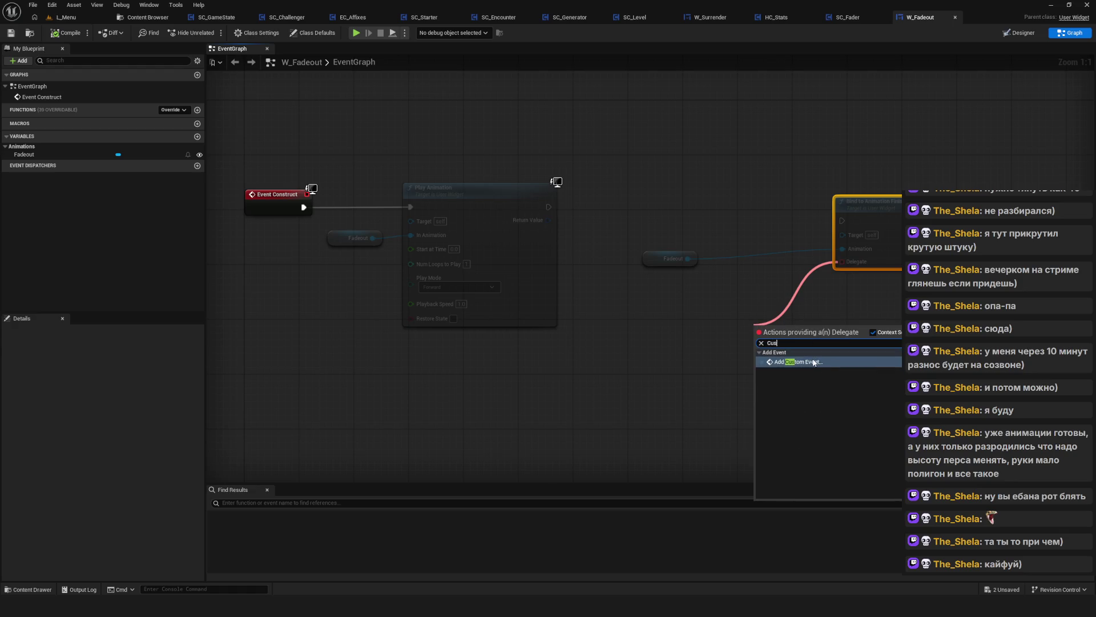
key("Return")
left_click(888, 338)
left_click_drag(865, 345, 695, 345)
left_click(643, 343)
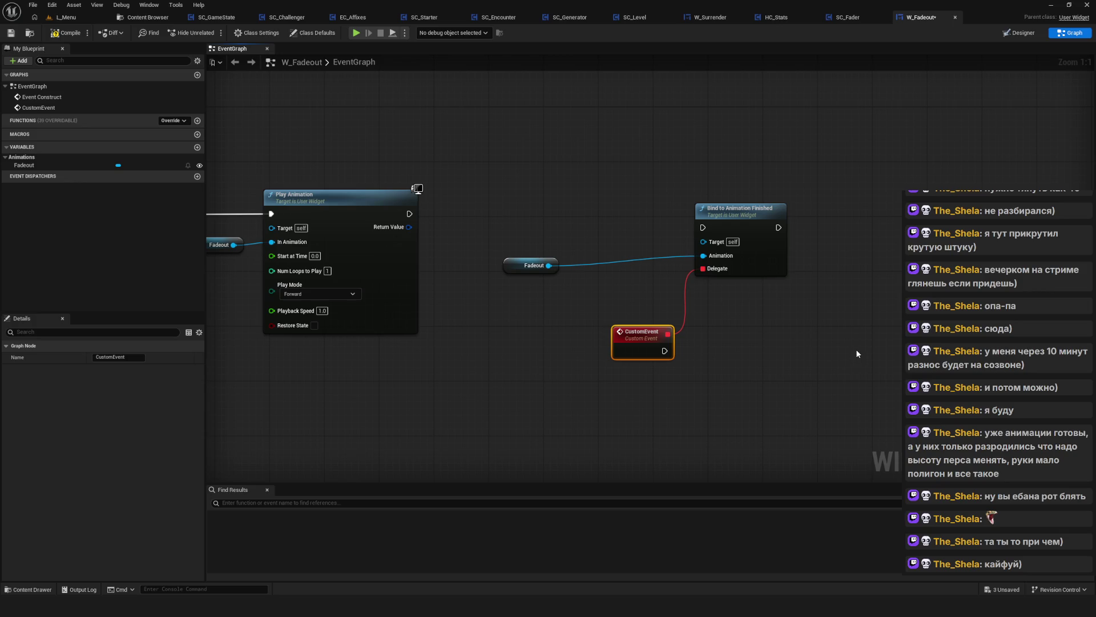
mouse_move(611, 140)
left_mouse_down()
mouse_move(660, 183)
mouse_move(653, 191)
left_mouse_up()
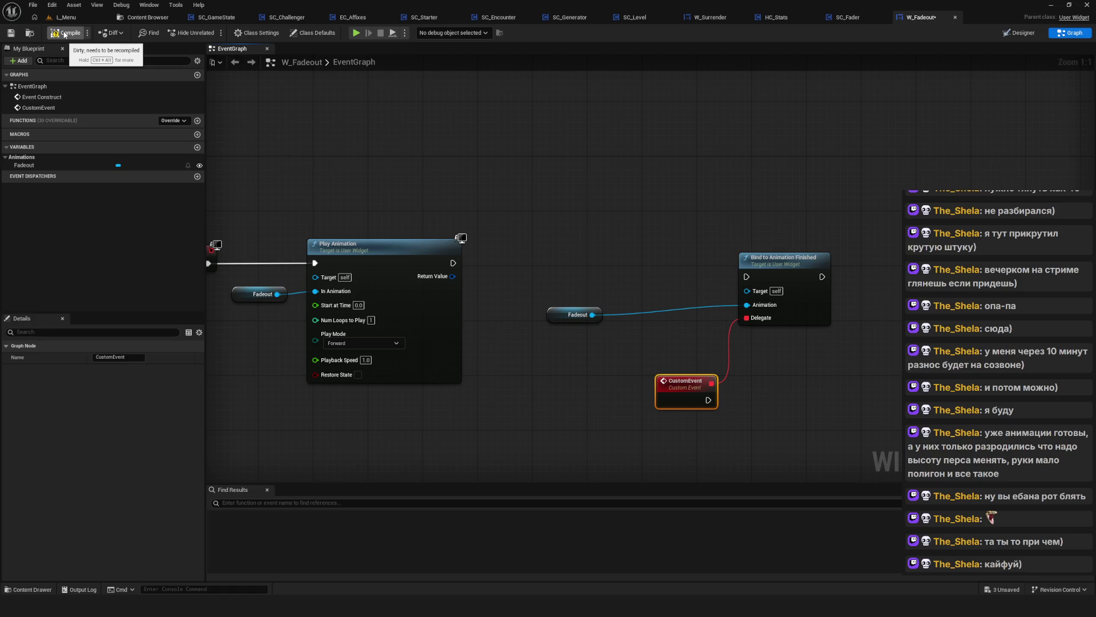
Compile and save W_Fadeout, then check the W Loading getter in the SC_Fader graph
left_click(64, 33)
left_click(11, 32)
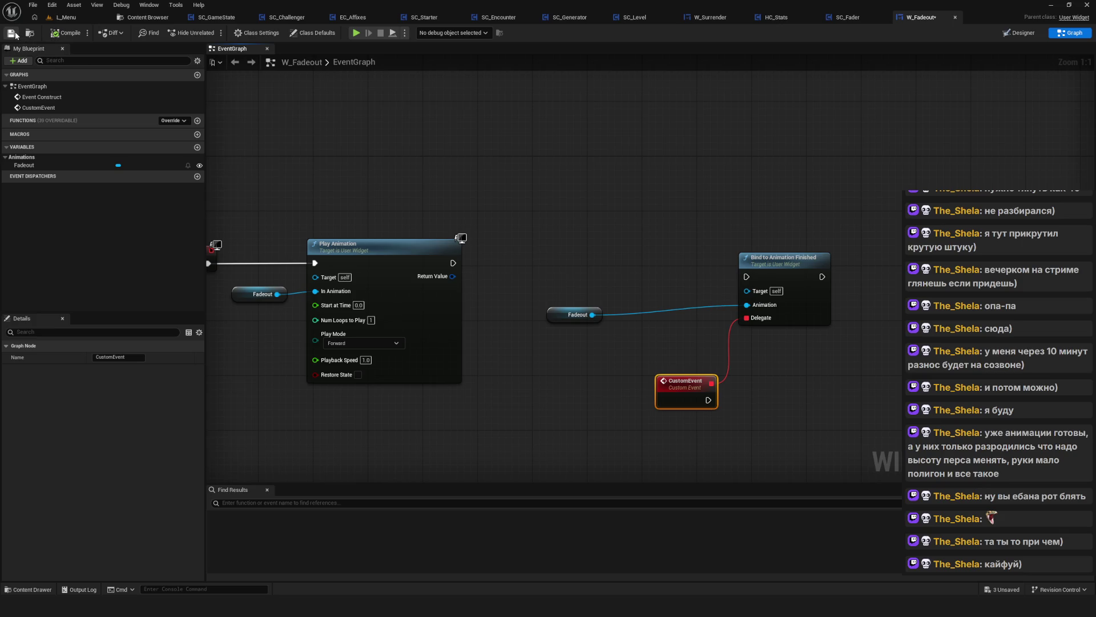
mouse_move(534, 132)
left_mouse_down()
mouse_move(694, 138)
mouse_move(626, 164)
left_mouse_up()
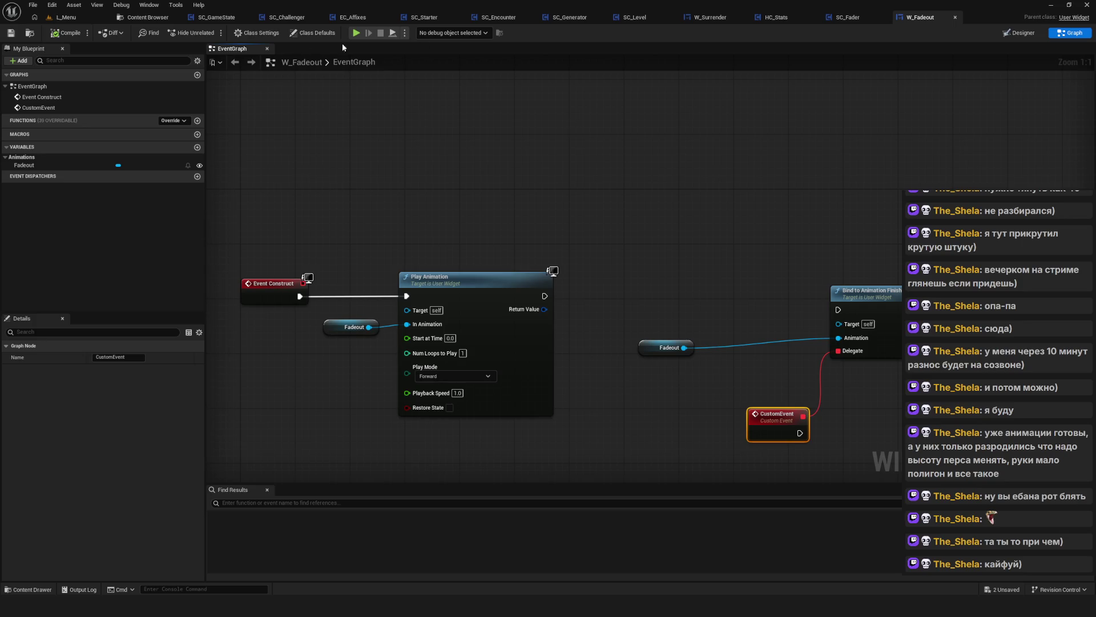
left_click(854, 20)
scroll(712, 286, "up", 5)
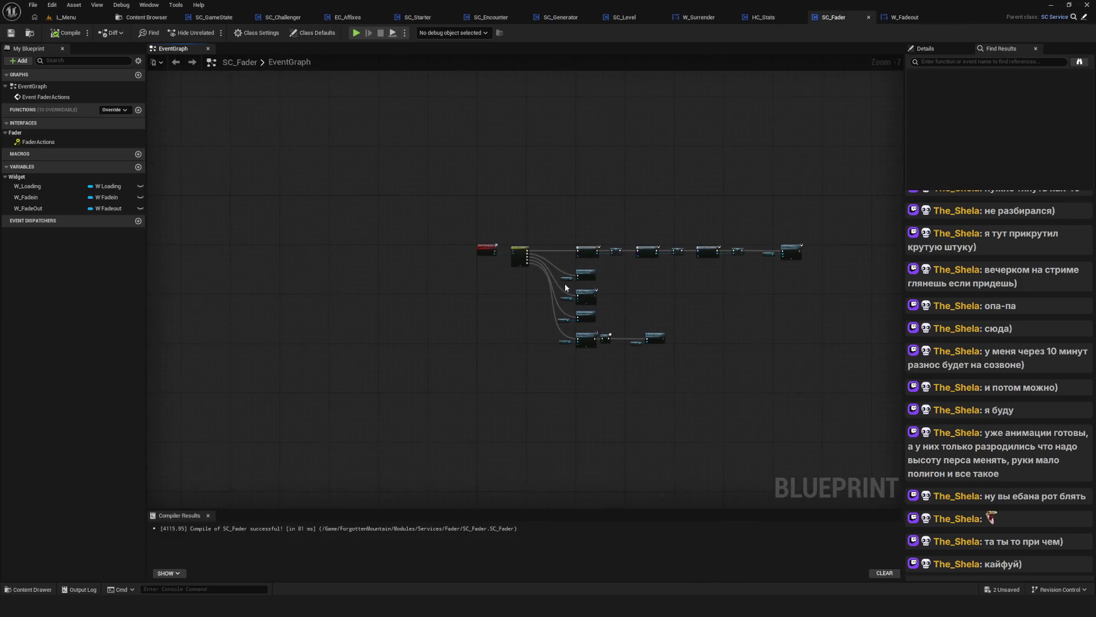
left_click_drag(516, 194, 530, 285)
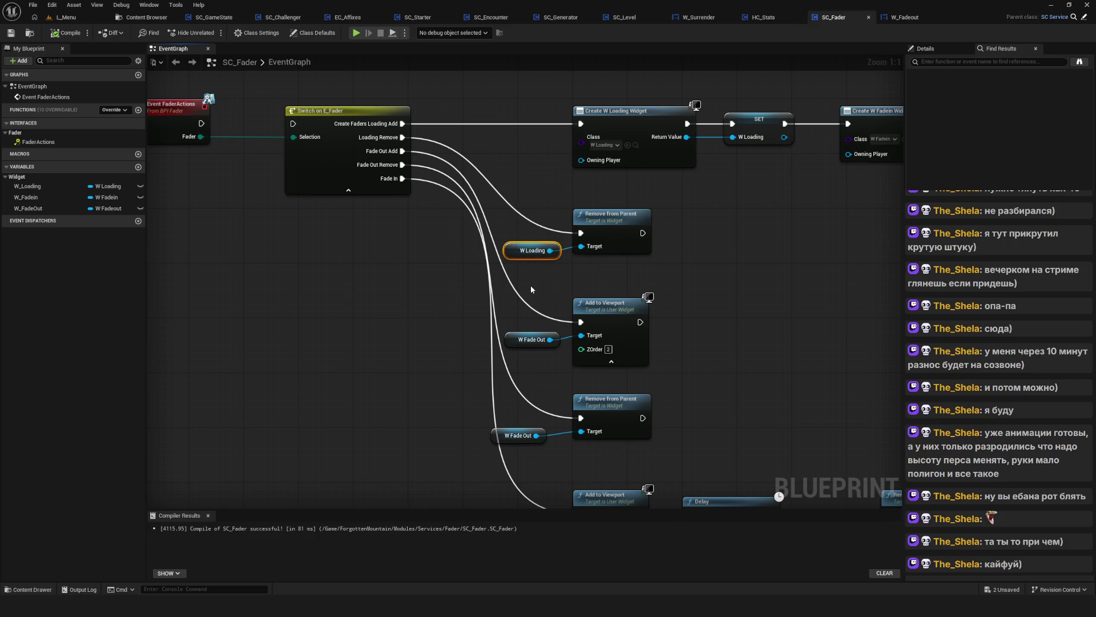
Rename the W_Fadeout custom event to AAAA
left_click(909, 20)
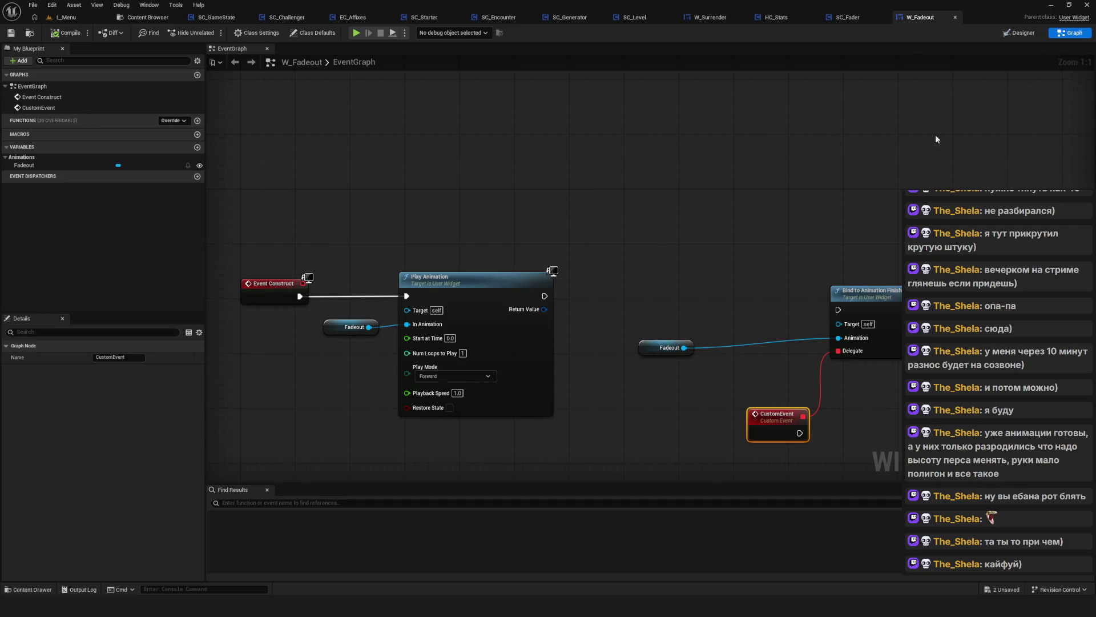
key("F2")
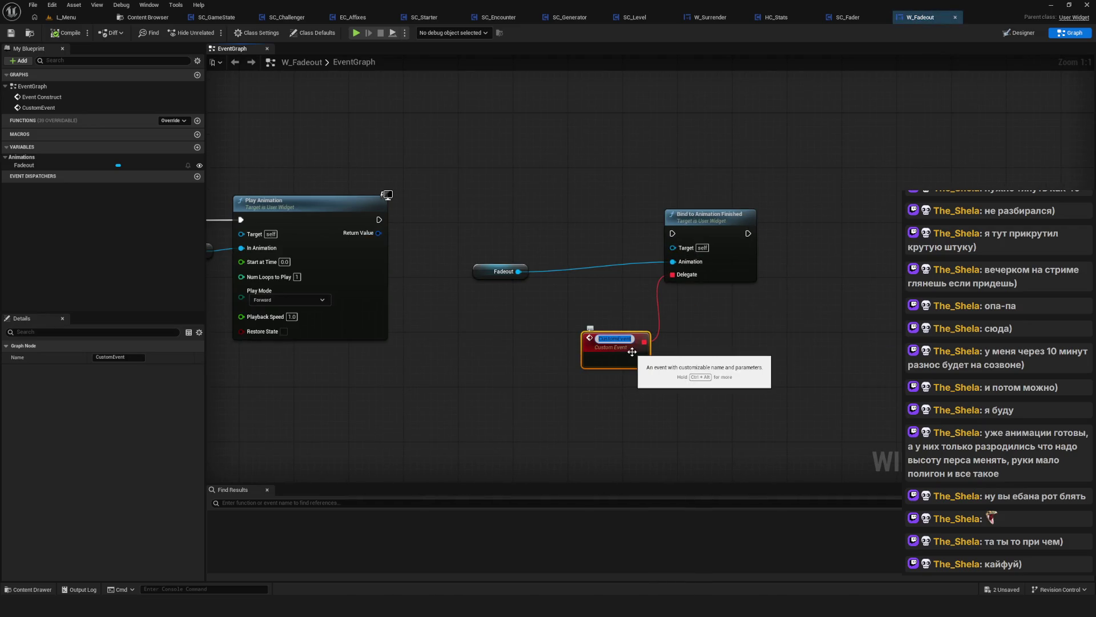
type("AAAA")
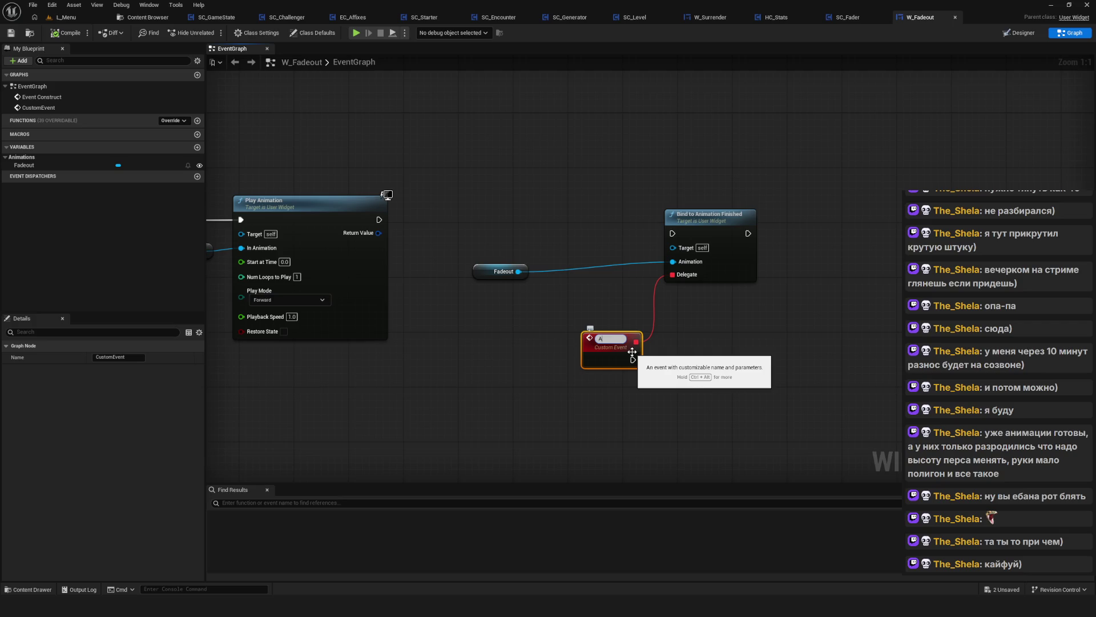
key("Return")
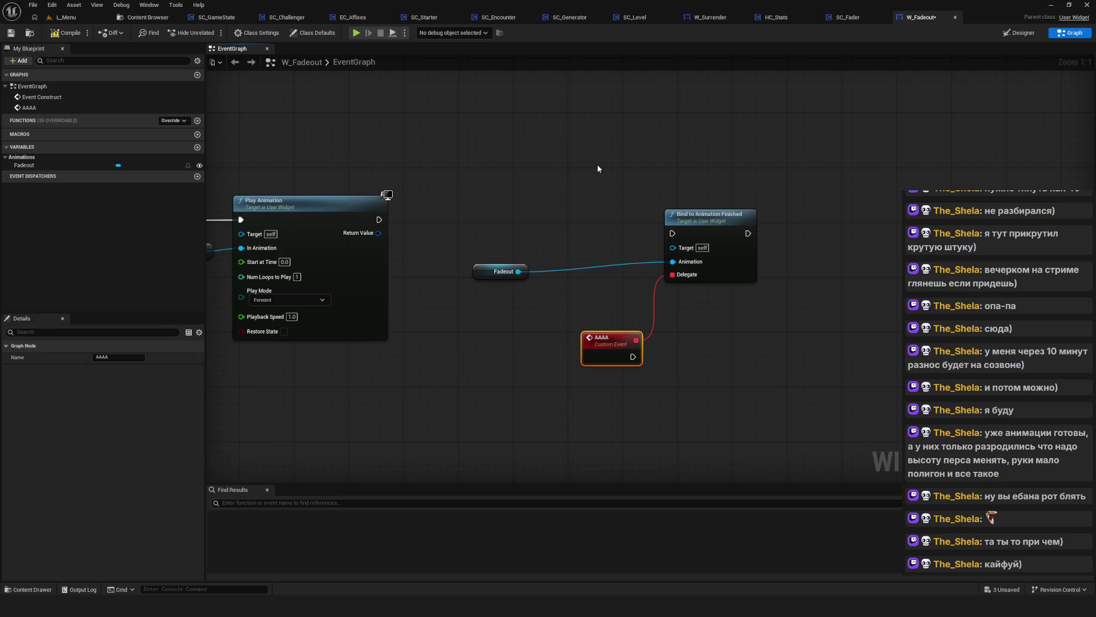
left_click(854, 19)
Add an AAAA call from the W Fade Out getter in SC_Fader, then delete it
left_click(537, 340)
left_click_drag(543, 339, 742, 274)
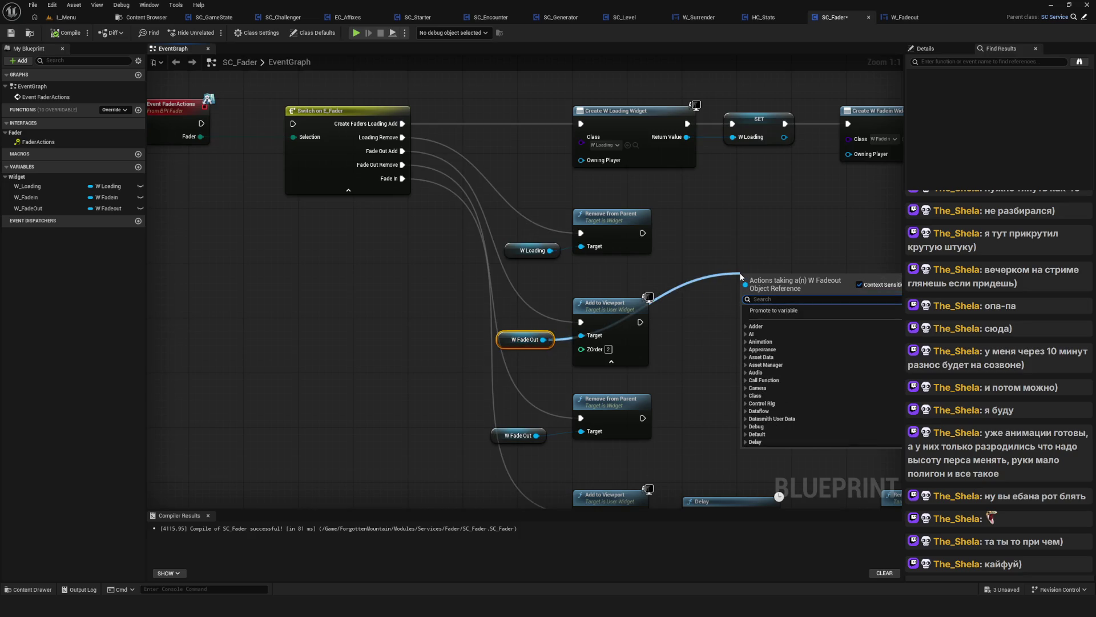
type("AAA")
key("Return")
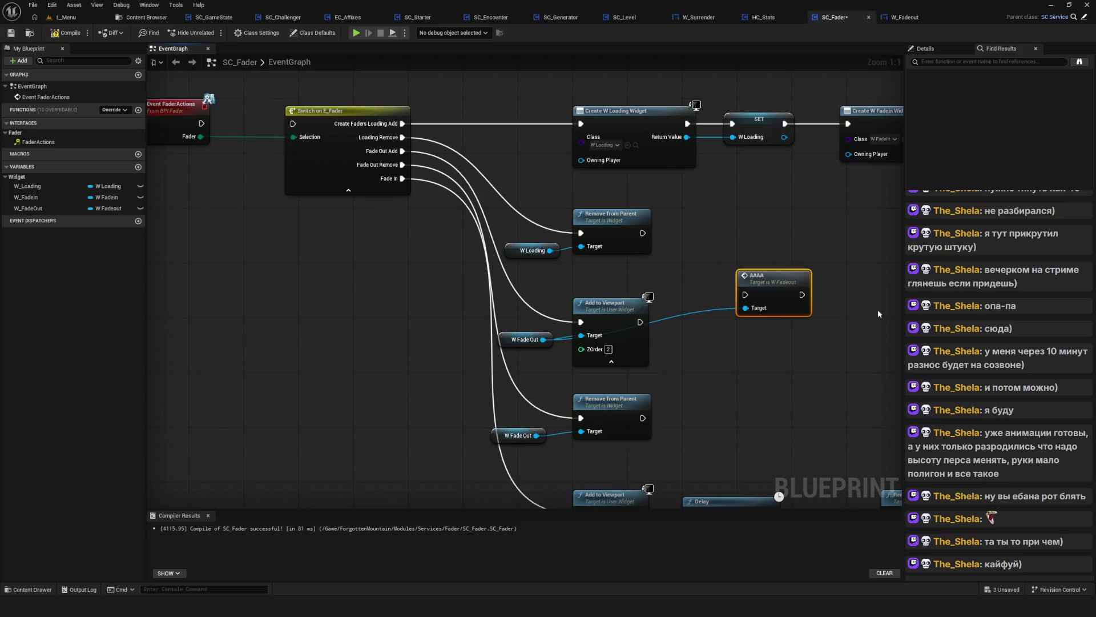
key("Delete")
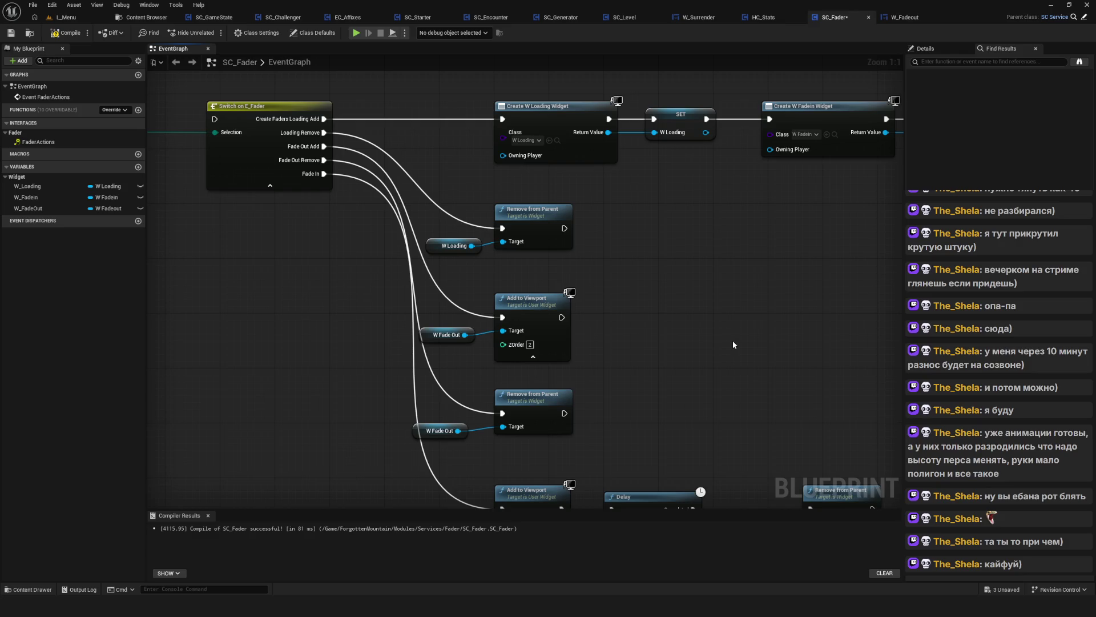
Compile and save SC_Fader, then zoom out to view the whole fader network
left_click(66, 33)
left_click_drag(616, 193, 579, 223)
scroll(578, 223, "down", 10)
scroll(561, 215, "up", 3)
mouse_move(677, 239)
left_mouse_down()
mouse_move(705, 327)
mouse_move(639, 294)
left_mouse_up()
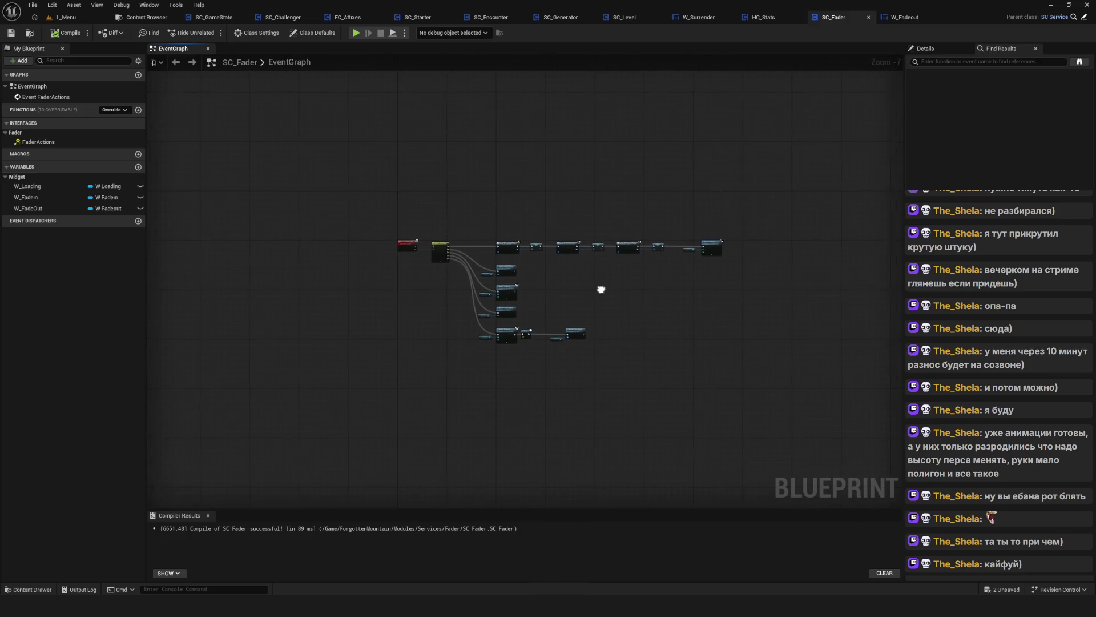
mouse_move(384, 147)
left_mouse_down()
mouse_move(661, 197)
mouse_move(640, 203)
left_mouse_up()
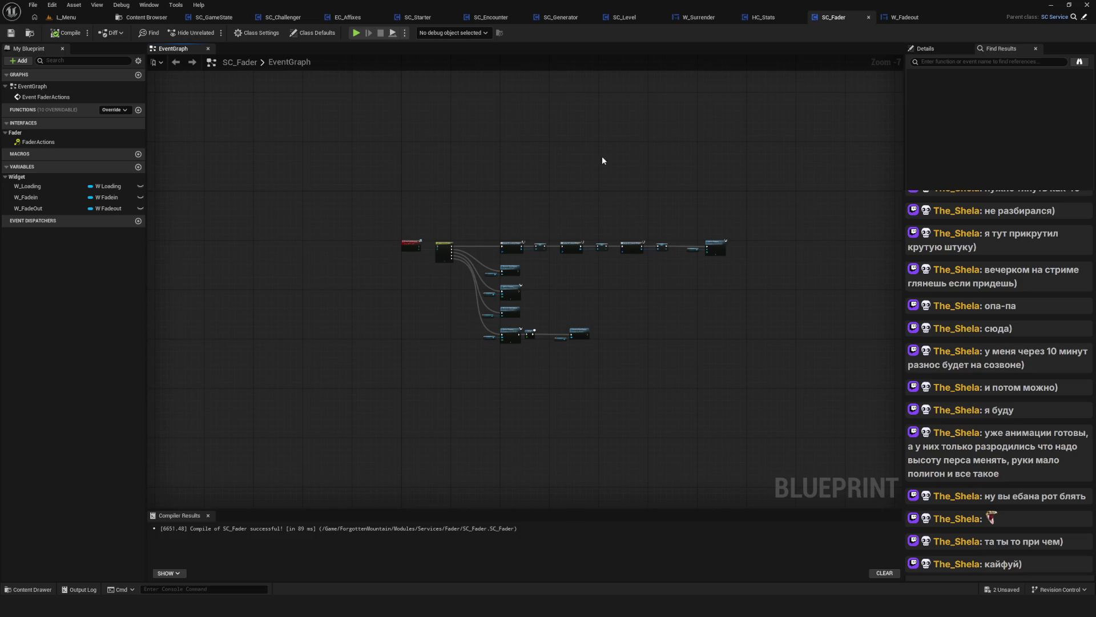
mouse_move(589, 176)
left_mouse_down()
mouse_move(425, 196)
mouse_move(448, 205)
left_mouse_up()
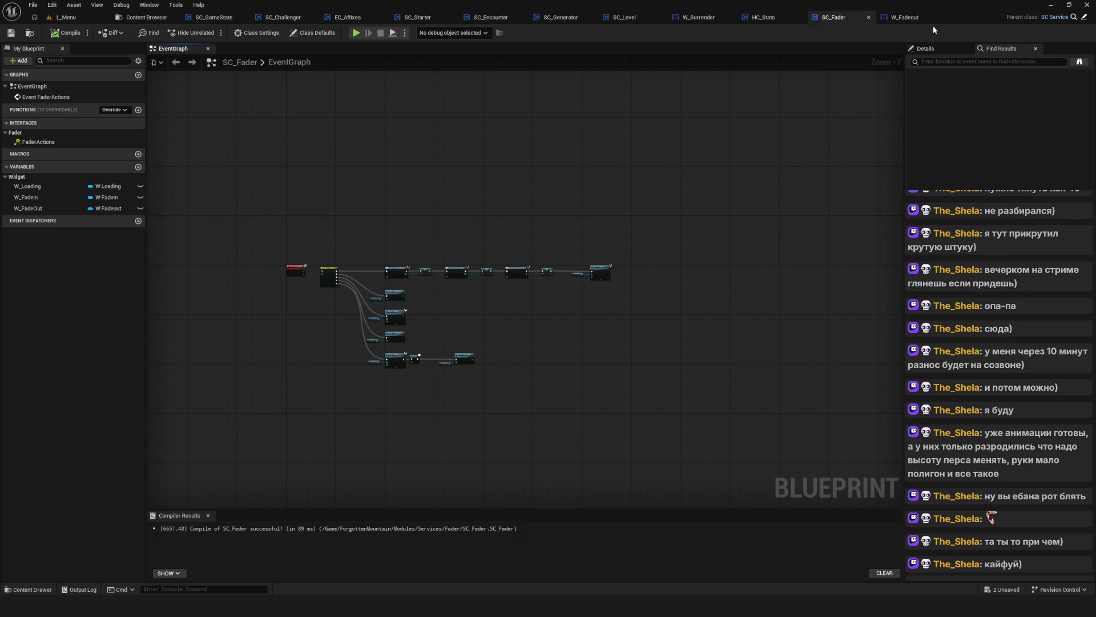
left_click(904, 17)
scroll(539, 238, "down", 5)
left_click_drag(562, 242, 613, 181)
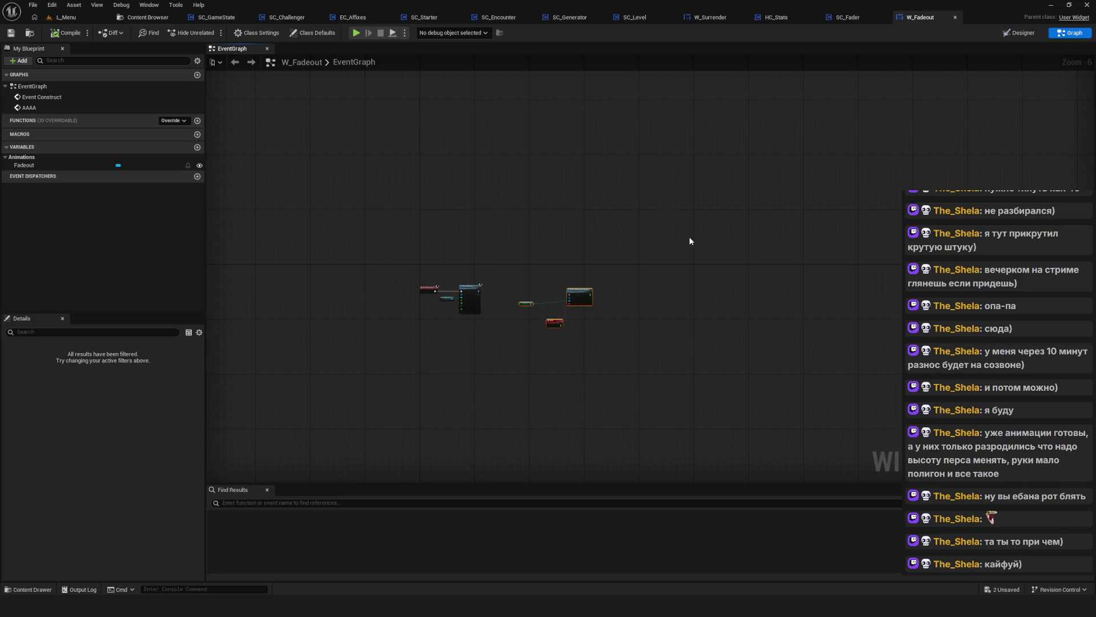
left_click_drag(628, 243, 526, 283)
left_click(629, 400)
left_click_drag(629, 399, 568, 340)
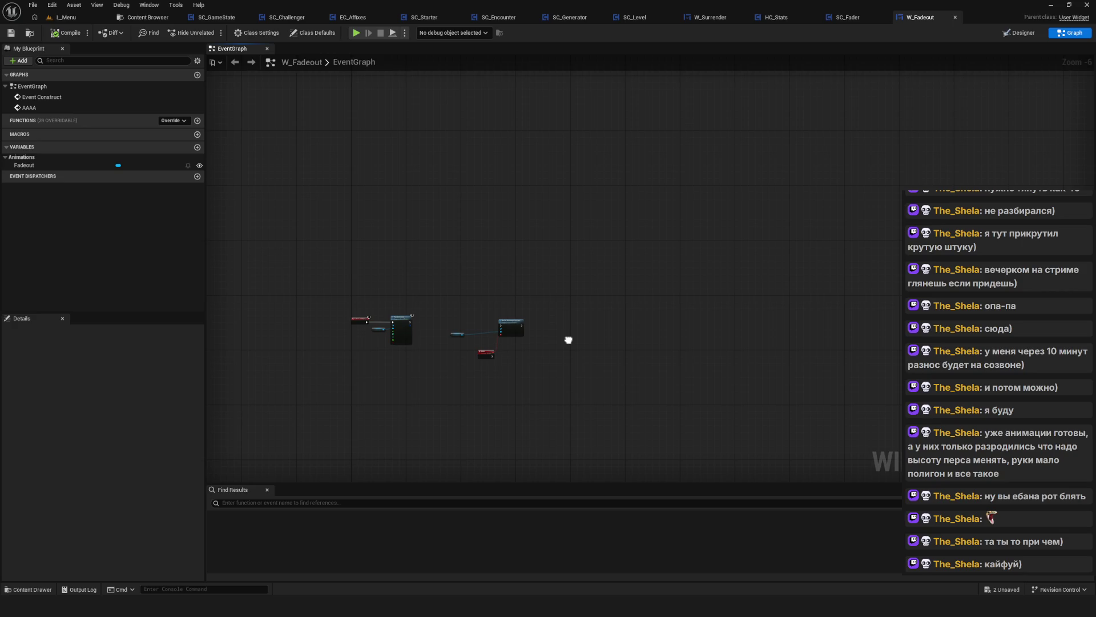
scroll(562, 323, "up", 5)
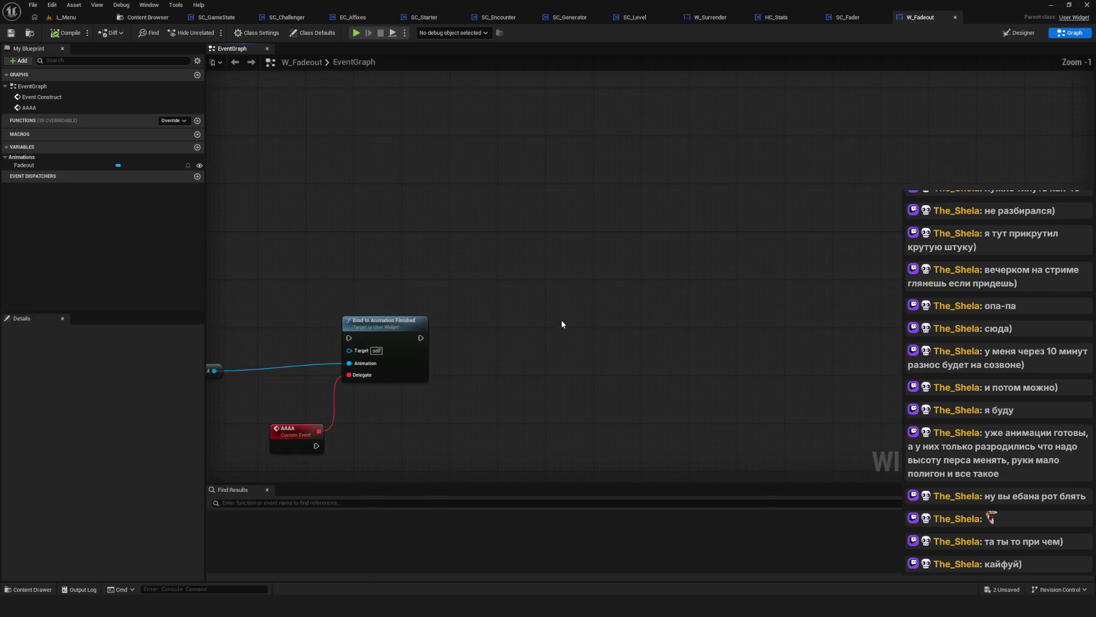
left_click_drag(521, 319, 601, 300)
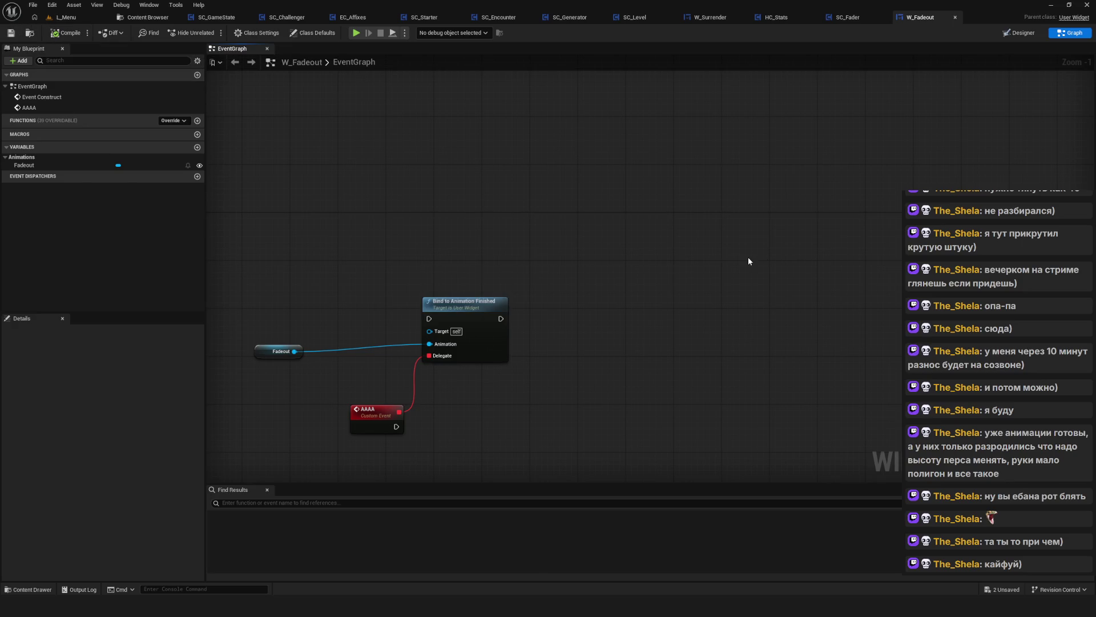
mouse_move(750, 258)
left_mouse_down()
mouse_move(761, 227)
mouse_move(808, 205)
mouse_move(898, 203)
left_mouse_up()
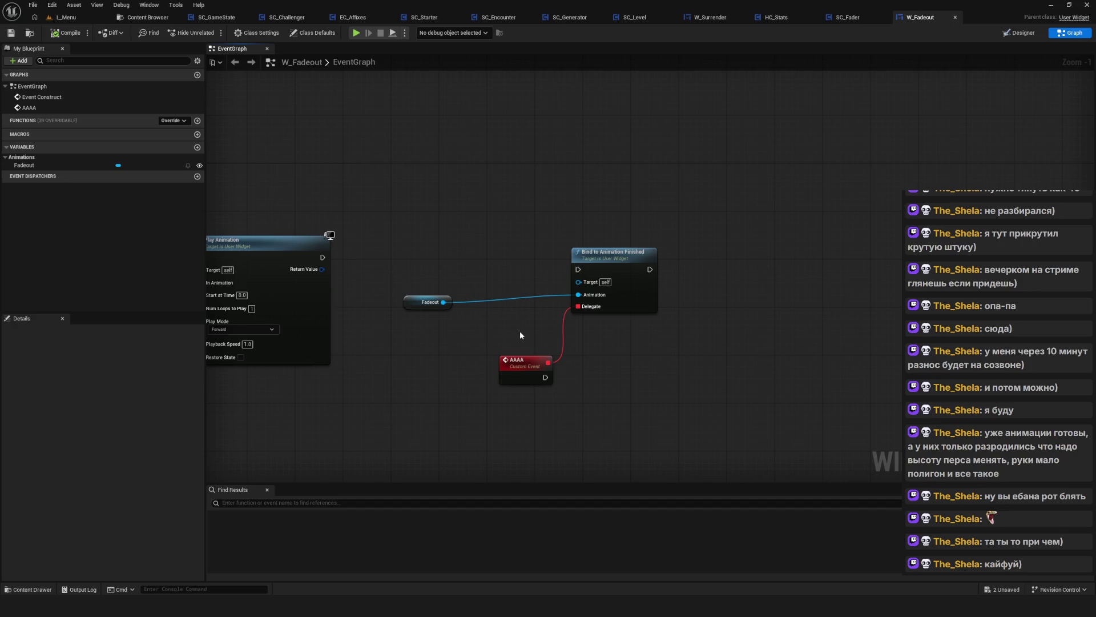
Frame the W_Fadeout Event Construct and Play Animation nodes, then switch to the SC_Level event graph
scroll(520, 332, "down", 4)
scroll(476, 296, "up", 4)
left_click_drag(508, 311, 692, 358)
key("Home")
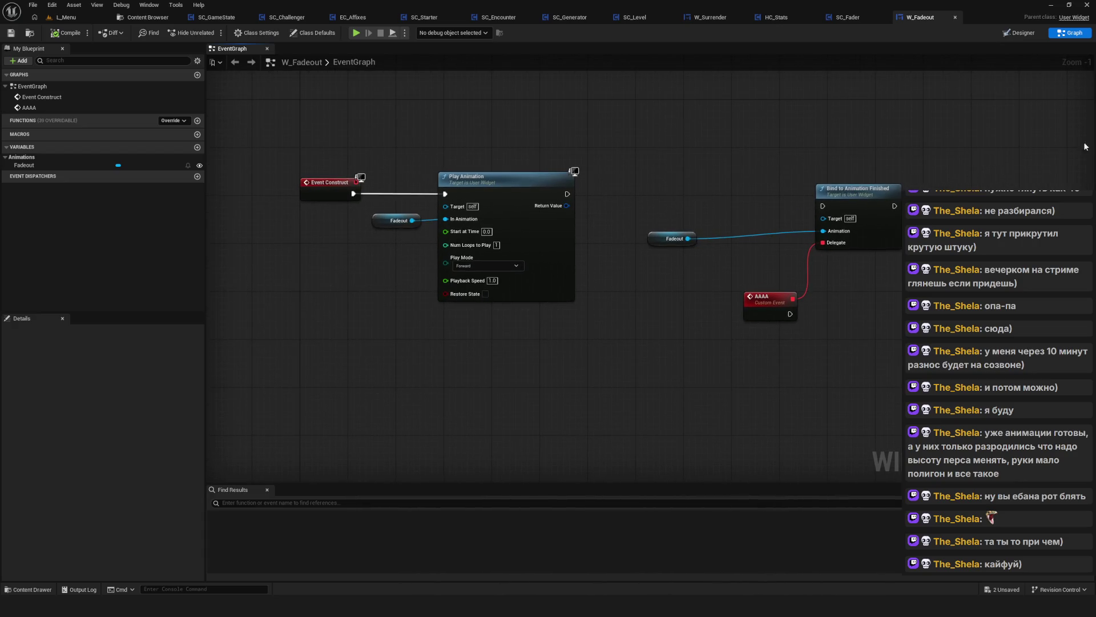
left_click_drag(608, 179, 574, 219)
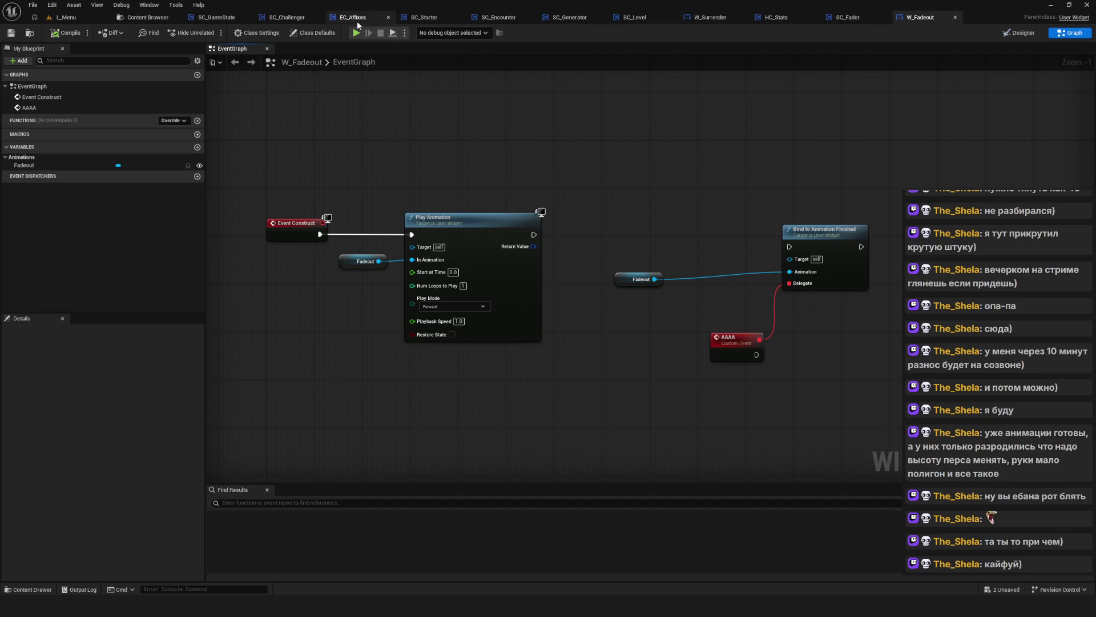
left_click(628, 17)
scroll(564, 277, "up", 12)
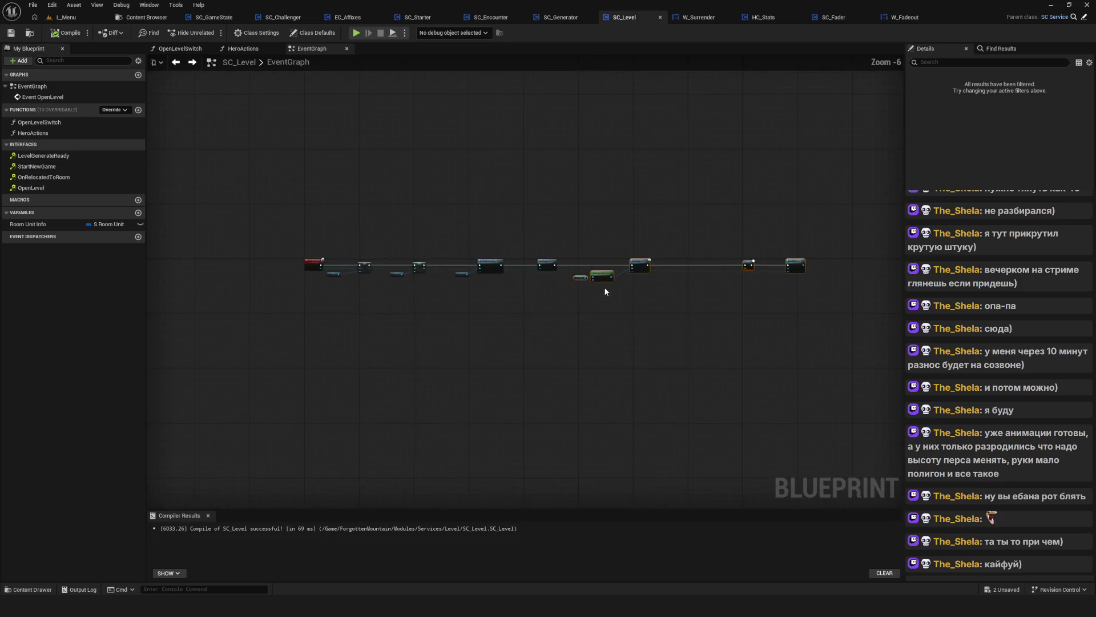
scroll(692, 293, "down", 8)
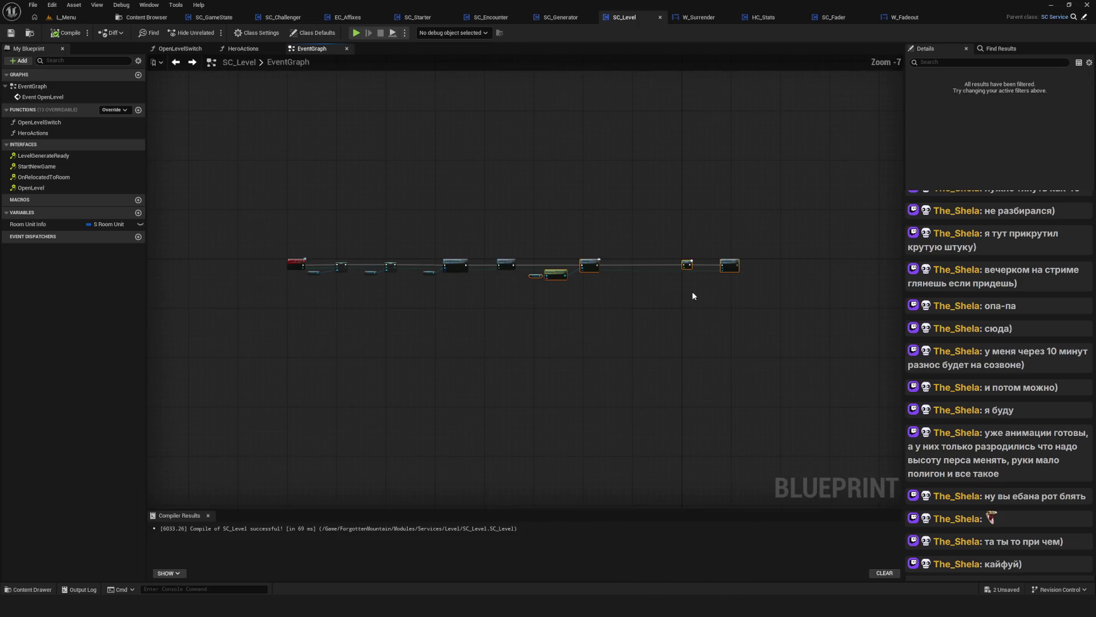
scroll(692, 294, "up", 7)
left_click_drag(517, 263, 717, 249)
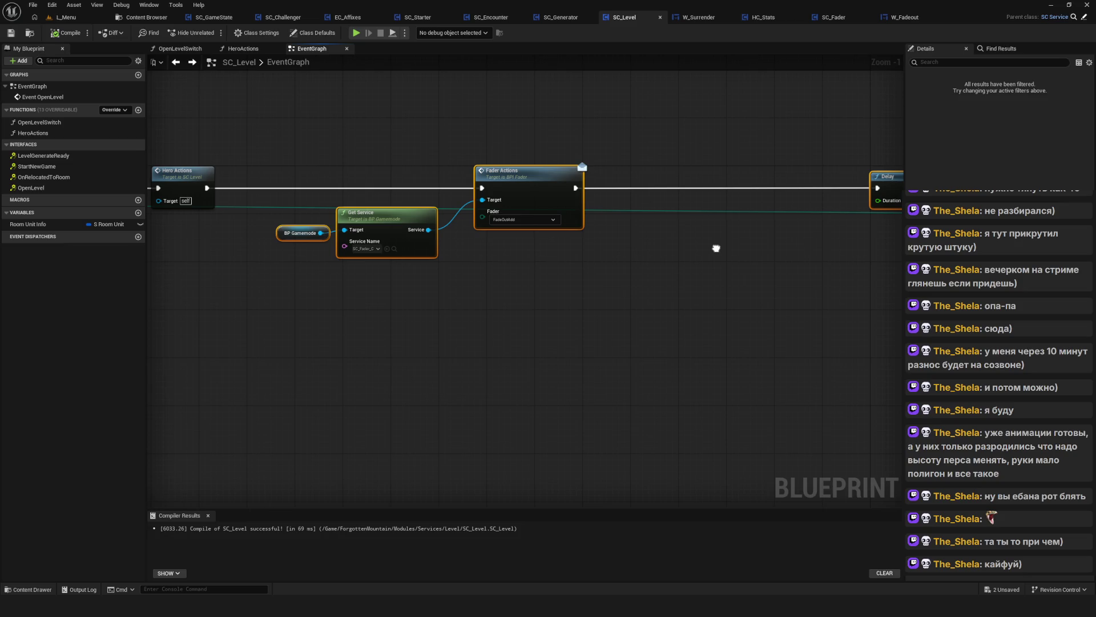
scroll(612, 251, "down", 4)
scroll(623, 254, "up", 2)
scroll(660, 277, "up", 1)
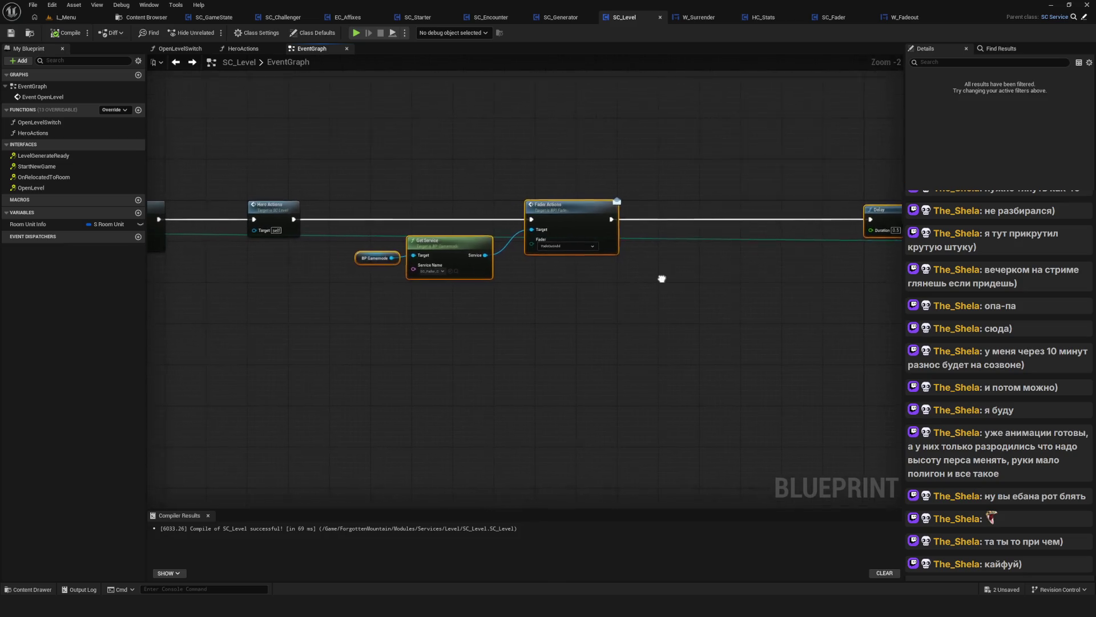
left_click_drag(660, 278, 877, 315)
left_click_drag(469, 343, 711, 318)
mouse_move(454, 354)
left_mouse_down()
mouse_move(592, 411)
mouse_move(593, 426)
mouse_move(651, 393)
left_mouse_up()
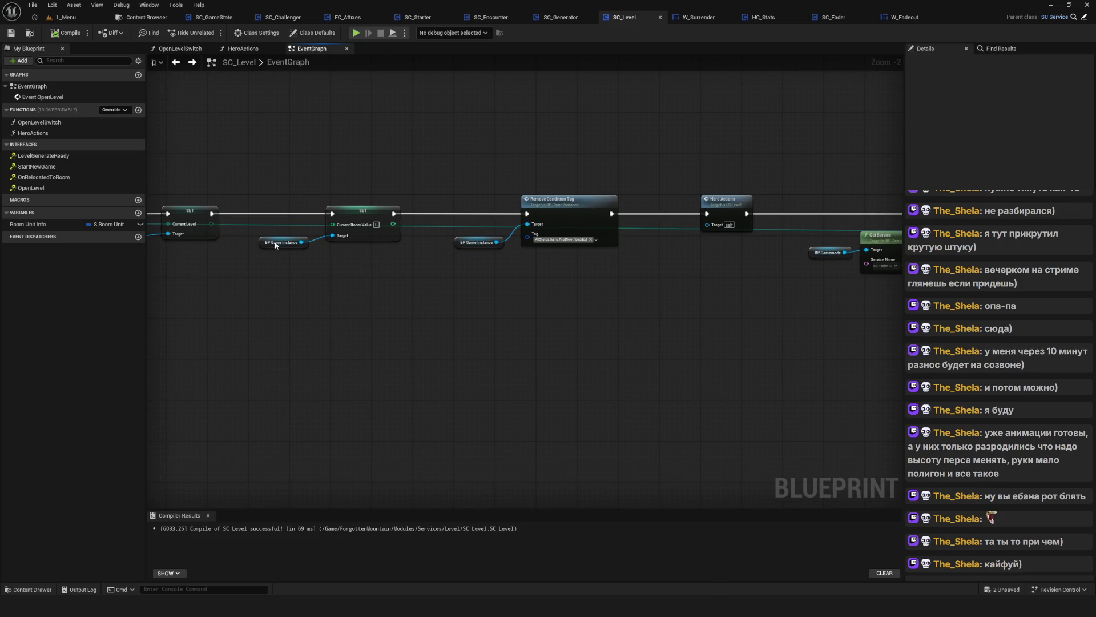
left_click_drag(660, 286, 647, 276)
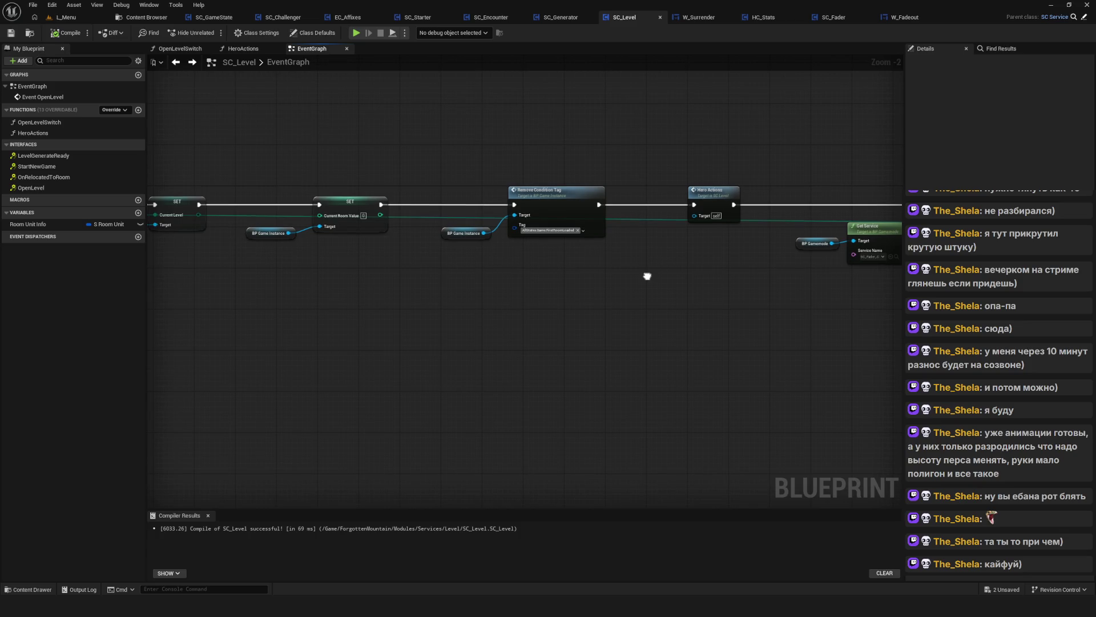
scroll(647, 280, "down", 4)
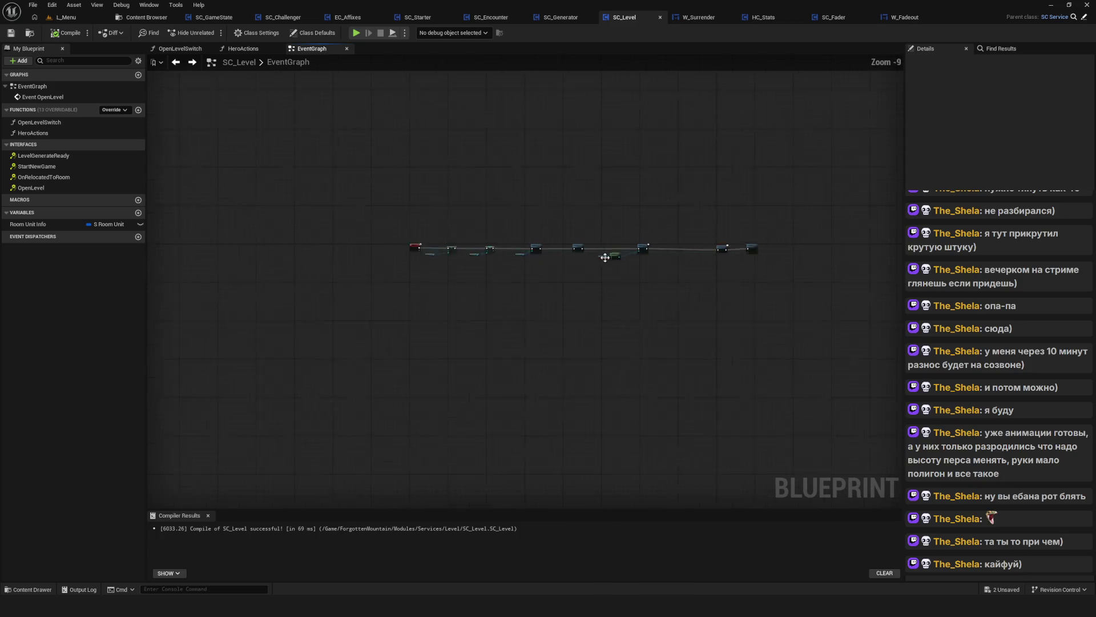
scroll(605, 257, "up", 3)
left_click_drag(550, 279, 542, 283)
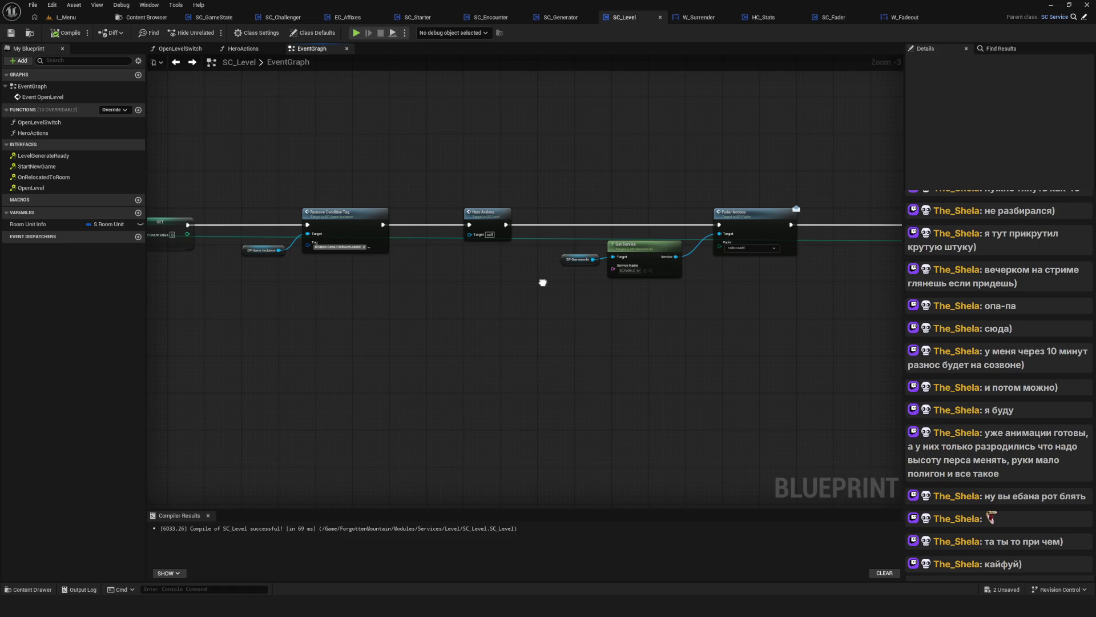
left_click_drag(560, 181, 820, 333)
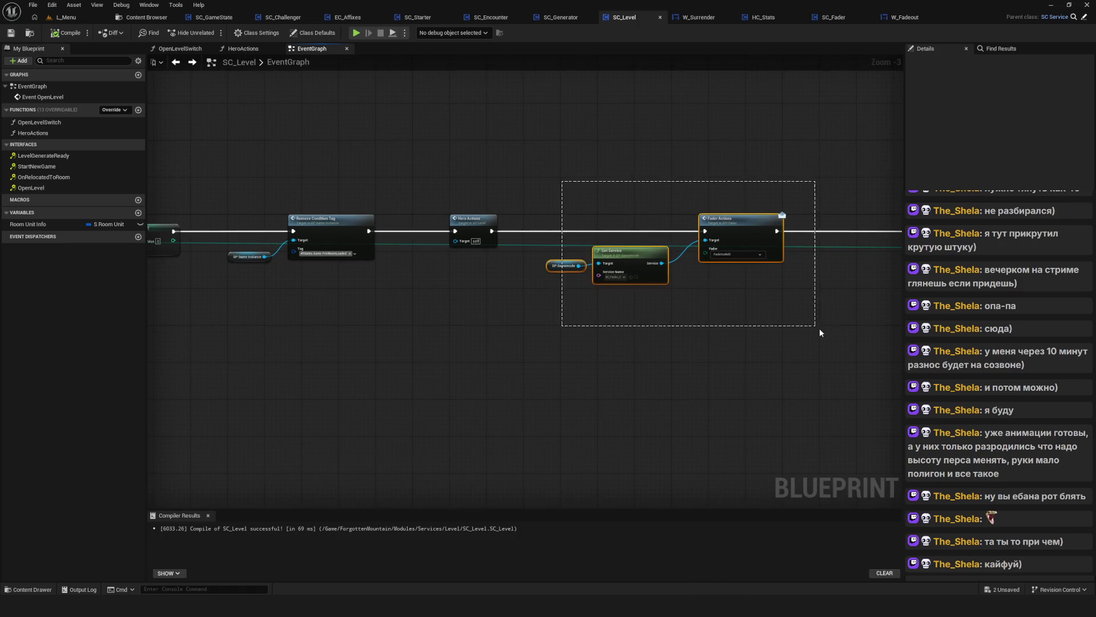
scroll(718, 320, "down", 6)
scroll(723, 318, "up", 8)
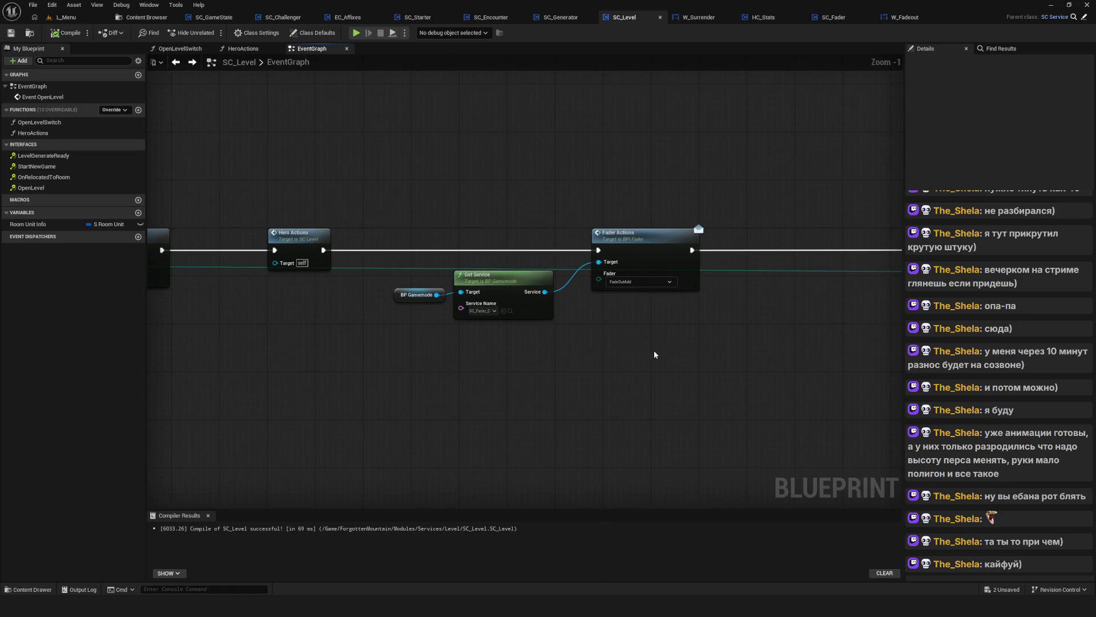
left_click_drag(604, 346, 615, 372)
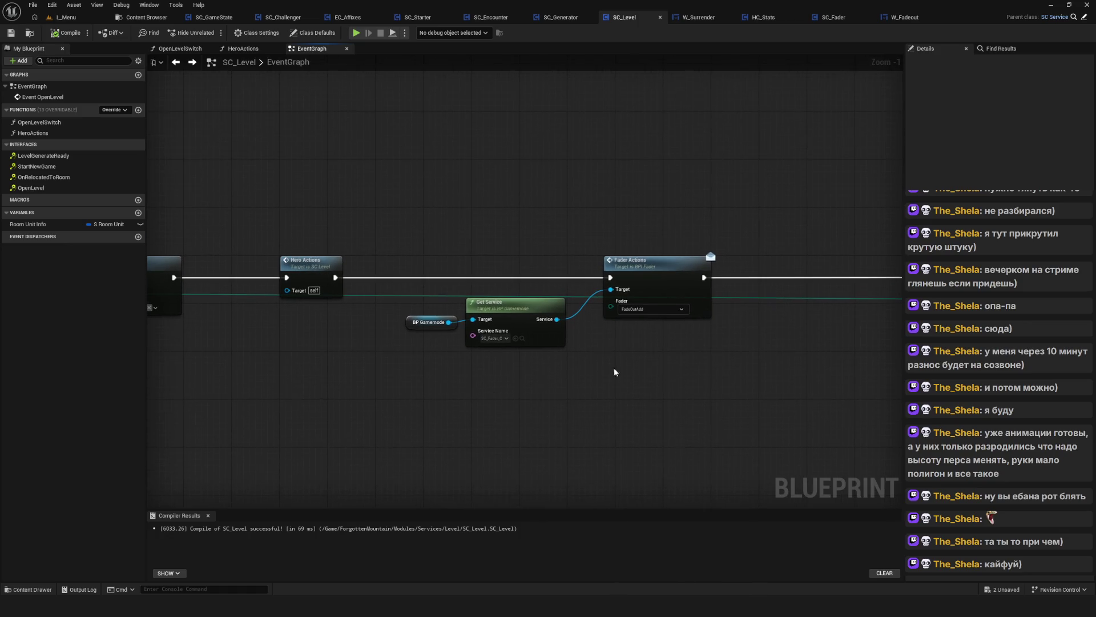
mouse_move(607, 228)
left_mouse_down()
mouse_move(559, 226)
mouse_move(555, 237)
mouse_move(671, 240)
left_mouse_up()
scroll(670, 240, "up", 1)
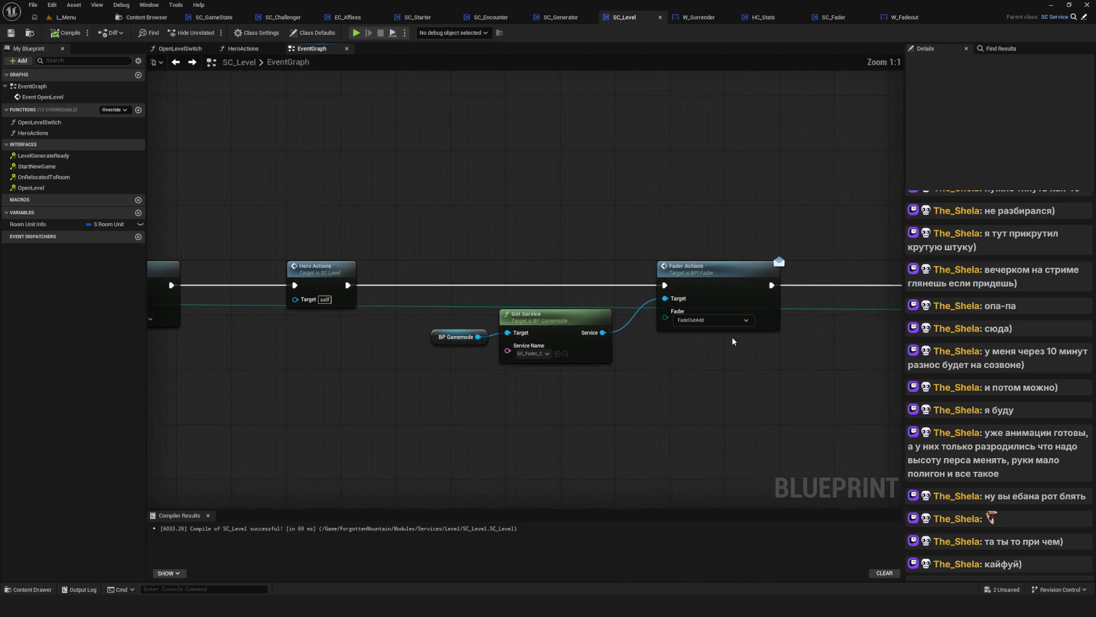
left_click_drag(511, 222, 514, 251)
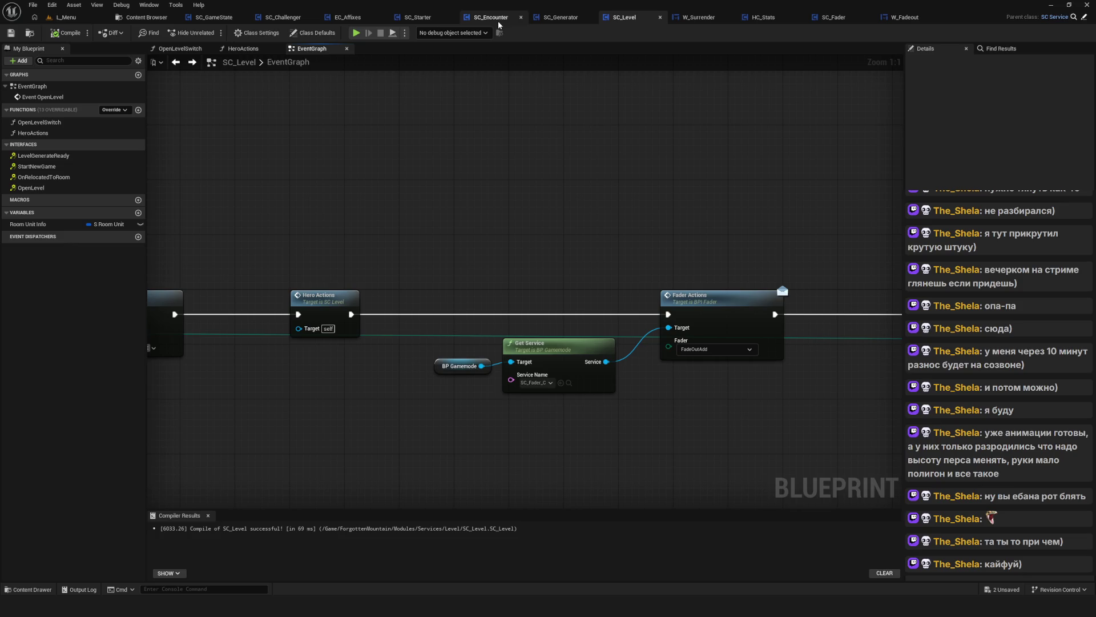
left_click(554, 18)
Pan and zoom around the SC_Generator event graph to review its upper and lower node rows
scroll(613, 249, "up", 7)
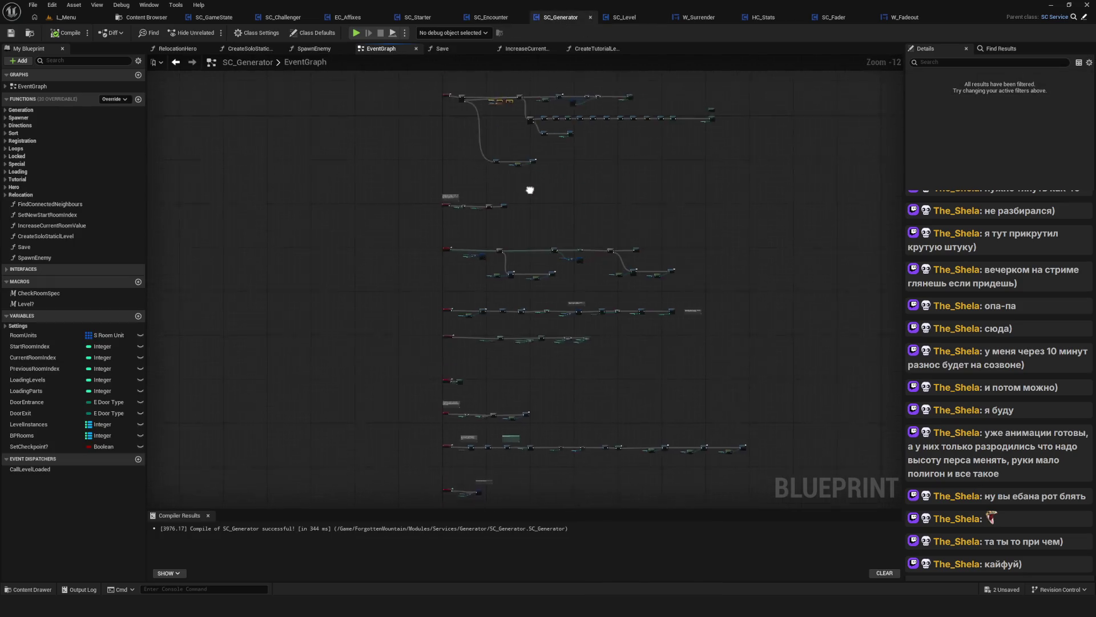
mouse_move(540, 218)
left_mouse_down()
mouse_move(598, 145)
mouse_move(589, 162)
left_mouse_up()
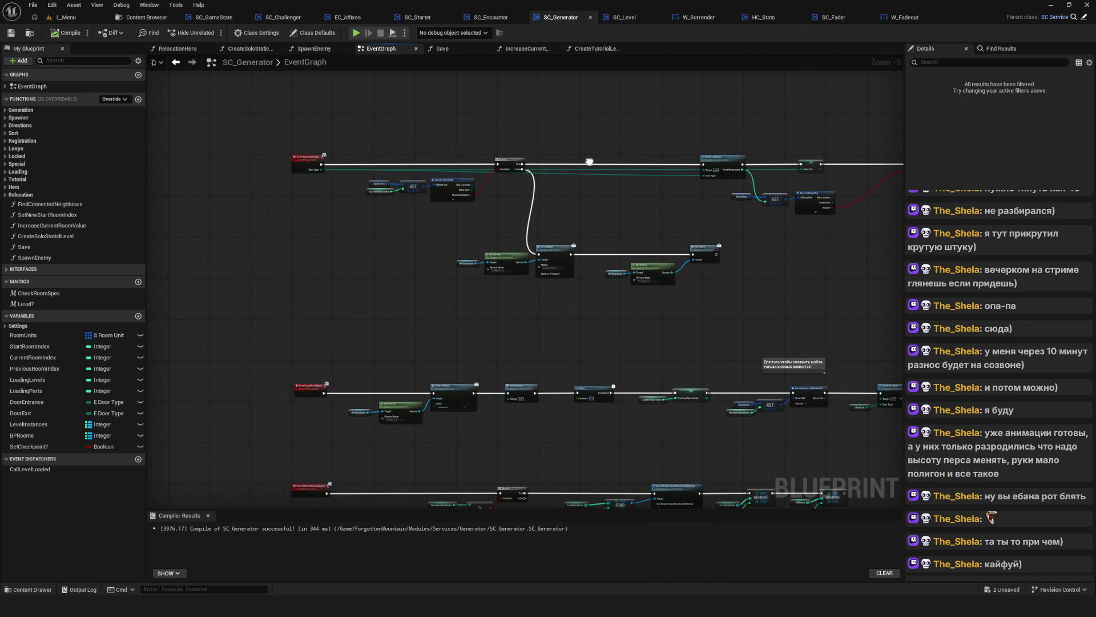
scroll(514, 205, "down", 5)
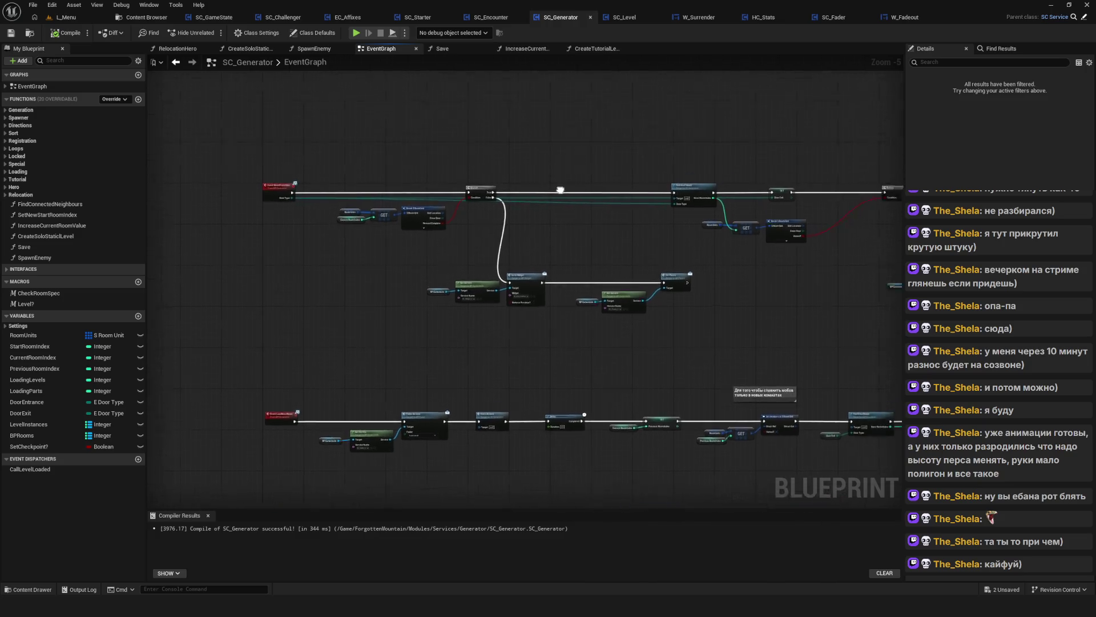
mouse_move(644, 207)
left_mouse_down()
mouse_move(663, 257)
mouse_move(457, 350)
mouse_move(414, 446)
mouse_move(494, 473)
left_mouse_up()
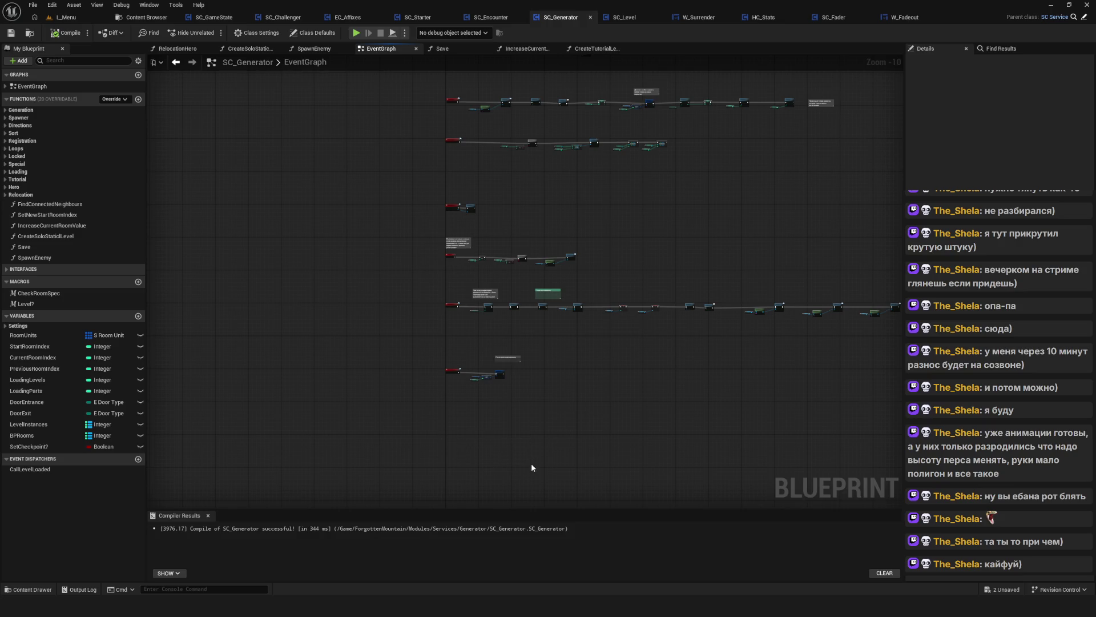
scroll(528, 466, "down", 1)
scroll(531, 300, "up", 3)
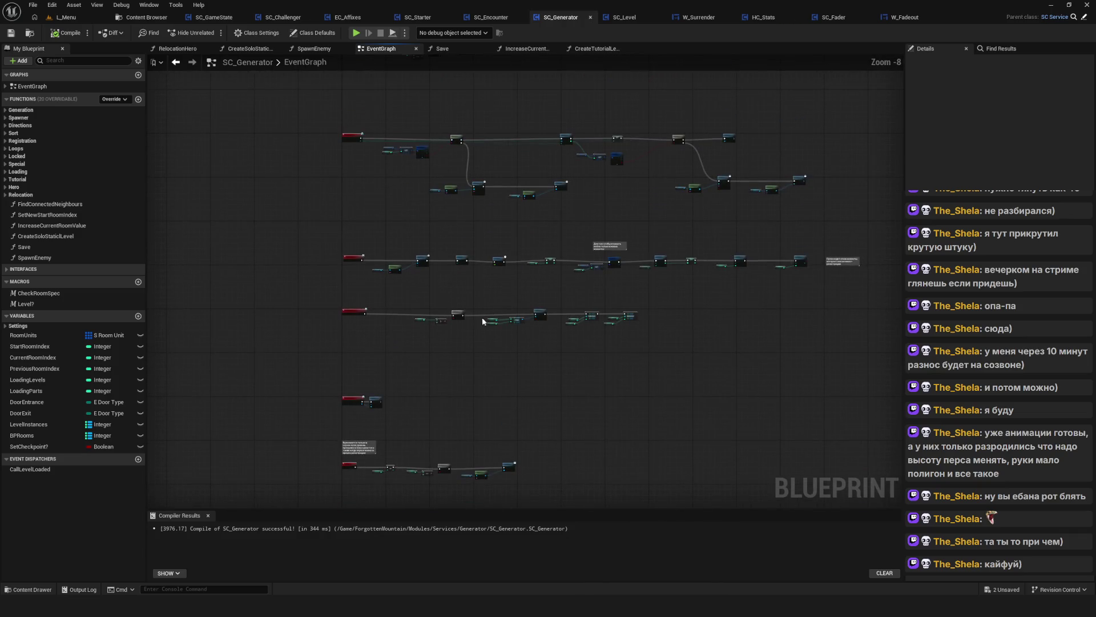
scroll(474, 299, "down", 4)
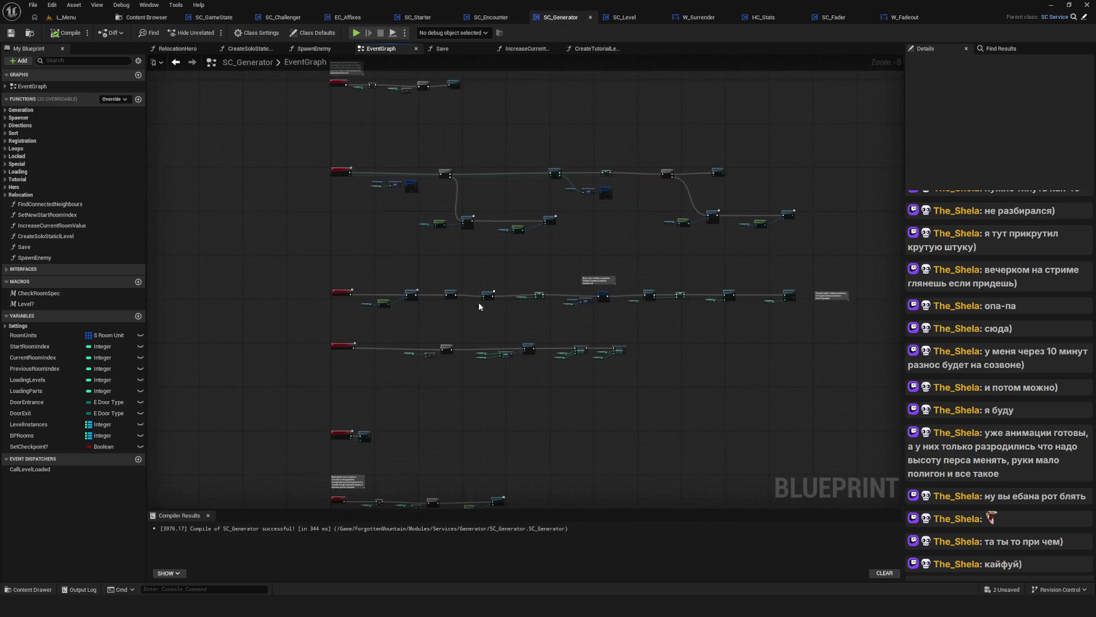
left_click_drag(498, 293, 553, 330)
scroll(554, 330, "up", 9)
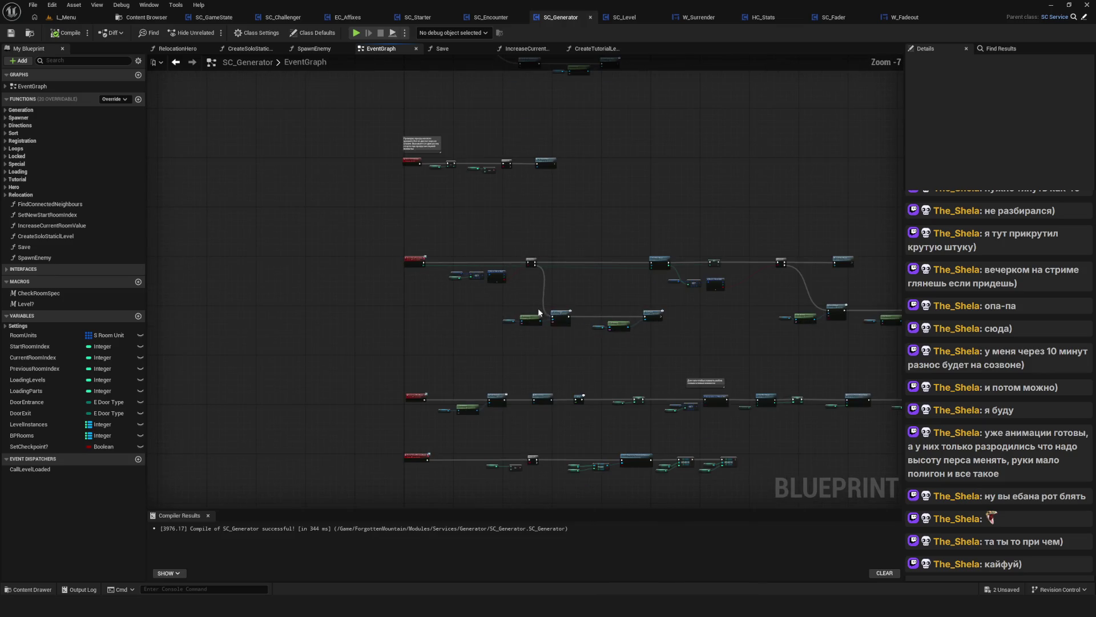
scroll(487, 313, "down", 6)
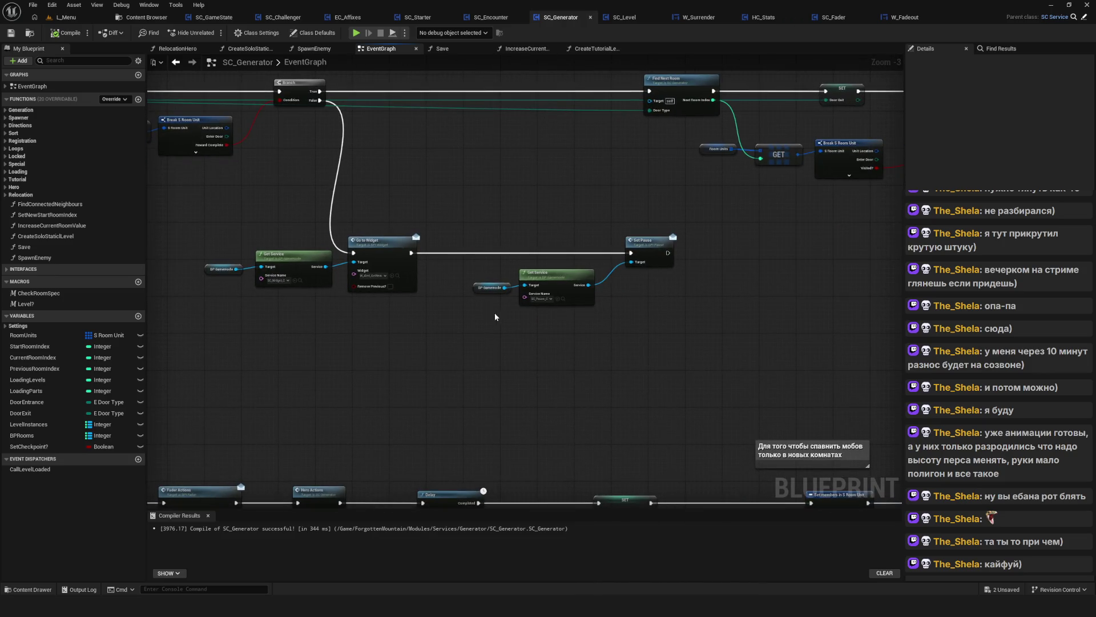
scroll(614, 330, "up", 4)
left_click(841, 17)
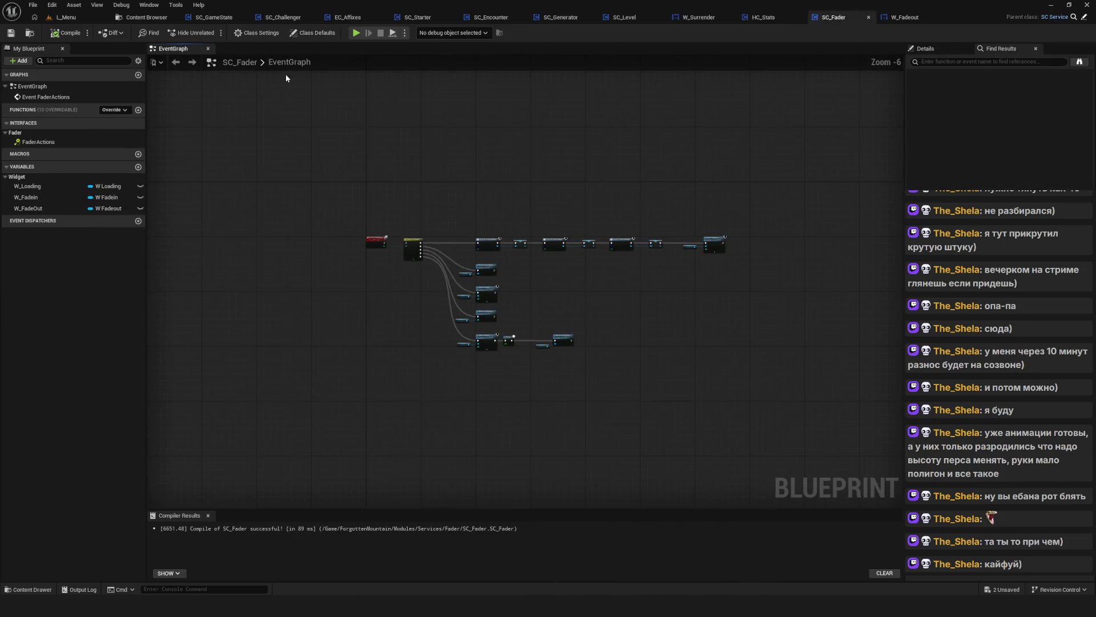
Close the SC_Fader and W_Fadeout editors
left_click_drag(537, 161, 576, 176)
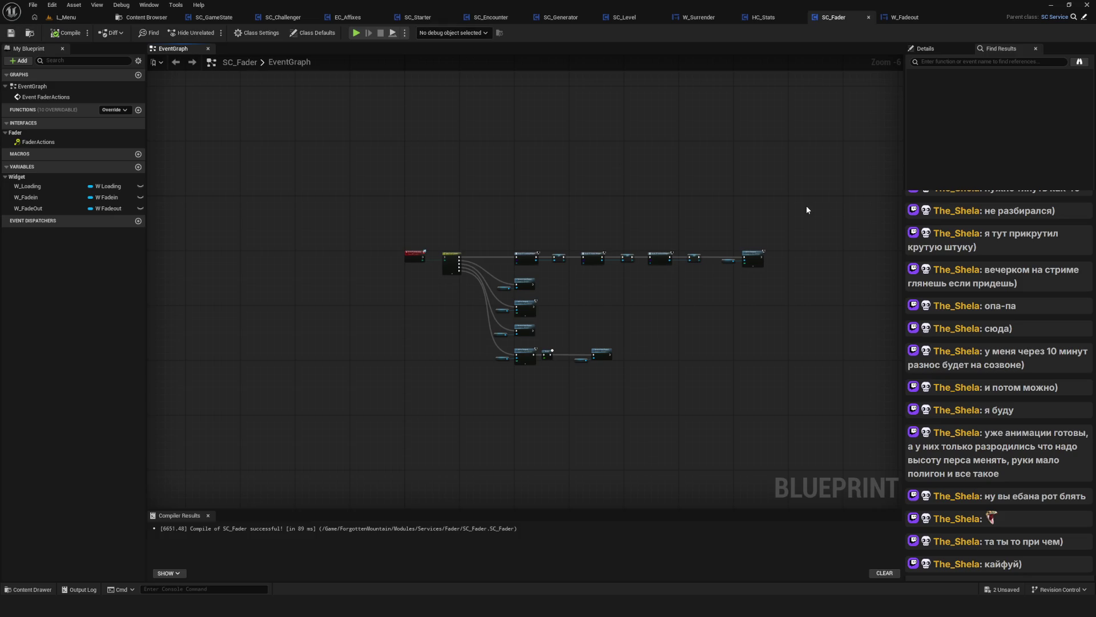
left_click_drag(759, 196, 760, 187)
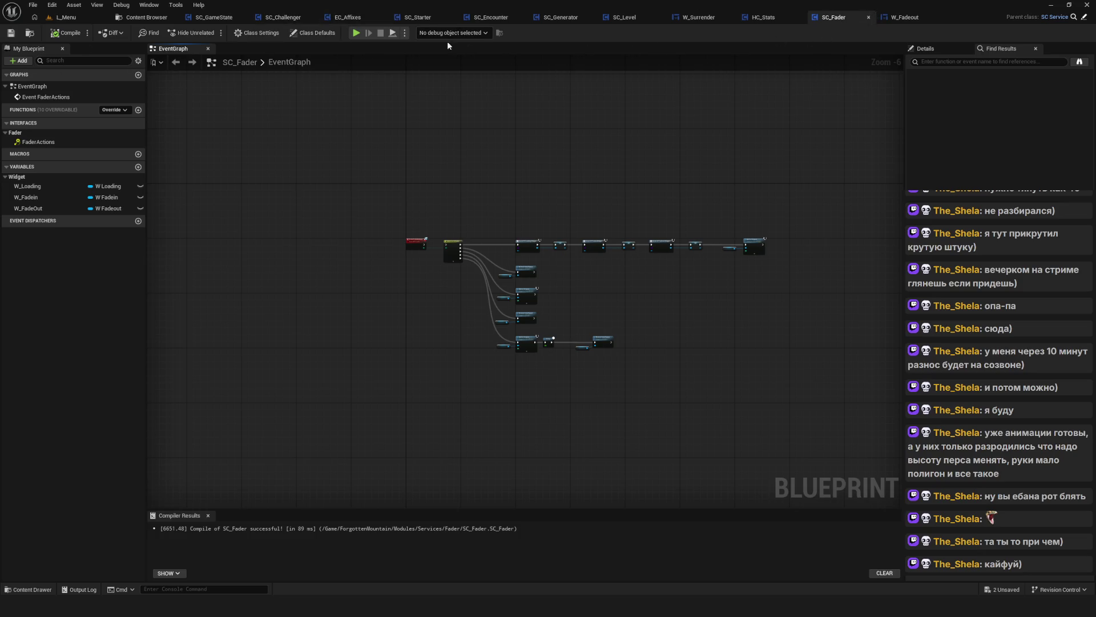
left_click_drag(830, 60, 868, 47)
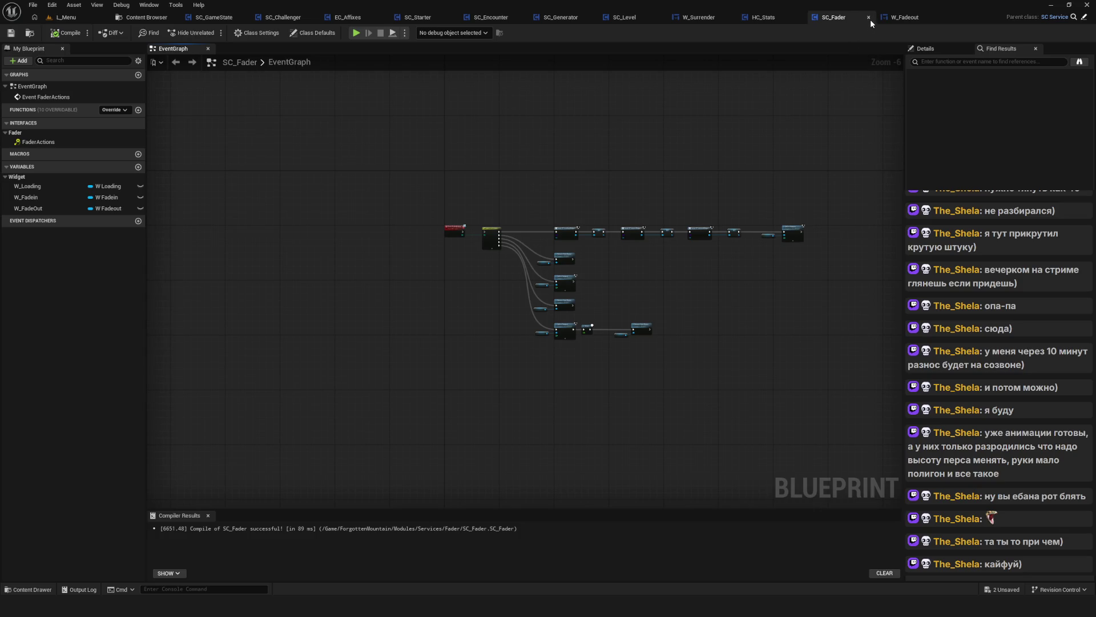
left_click(869, 18)
left_click(950, 17)
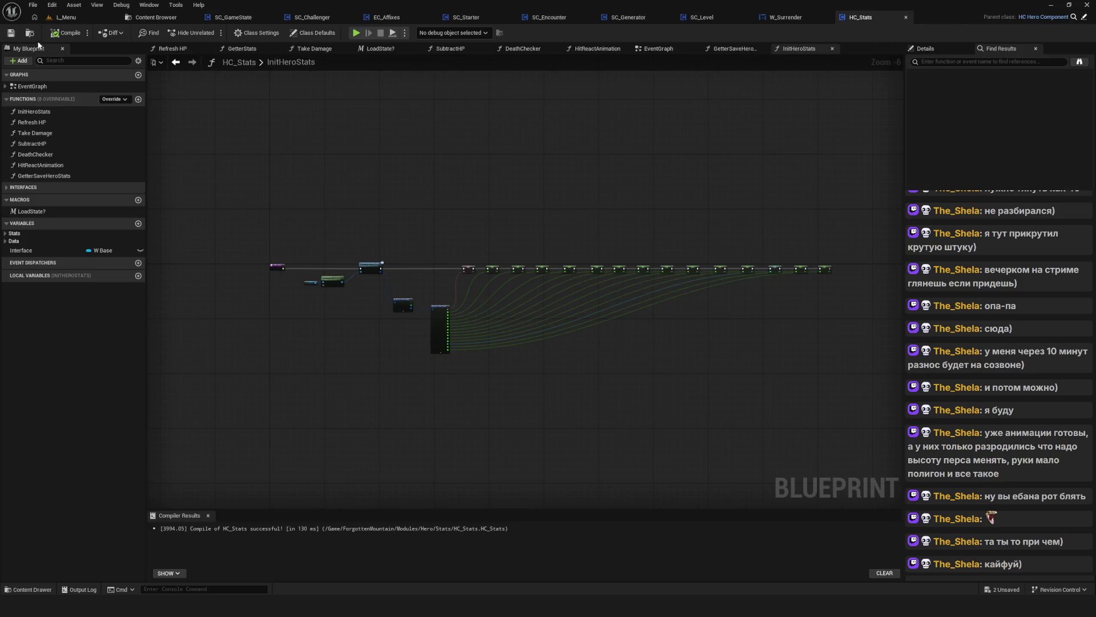
Open the W_Pause widget blueprint from the Compositions/Interface folder
left_click(156, 17)
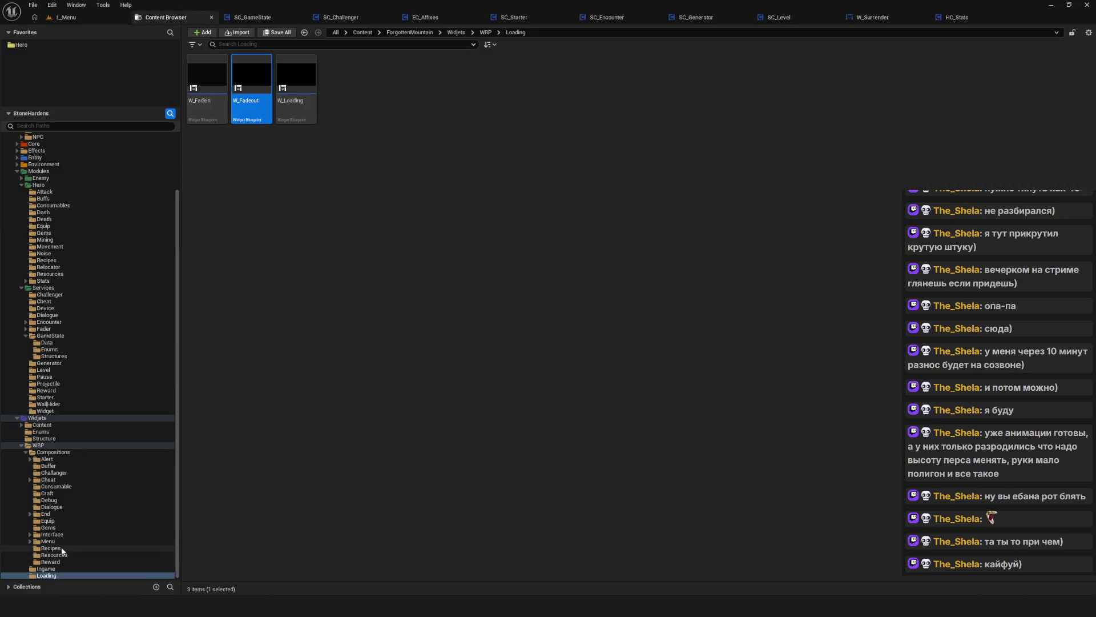
left_click(71, 534)
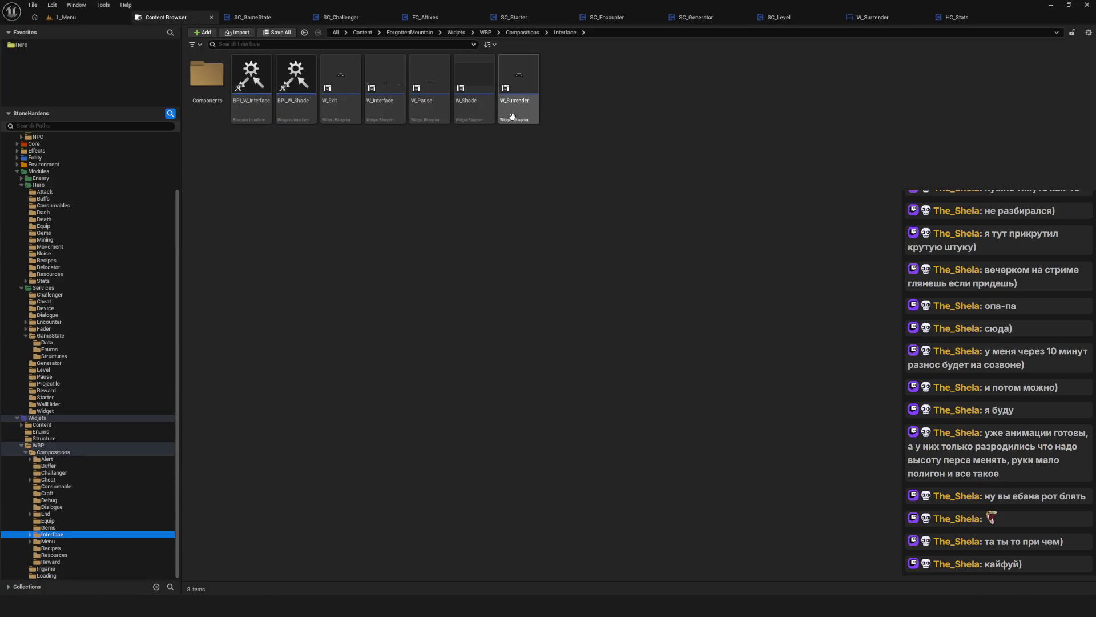
double_click(430, 85)
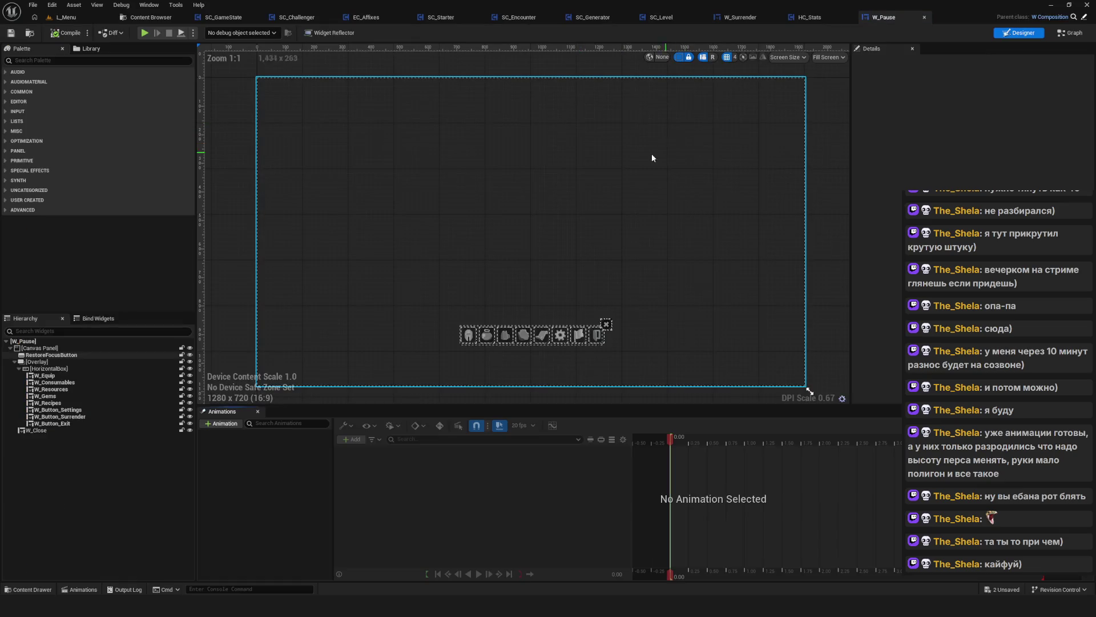
In W_Pause's graph, select the Return to Widget, Set Focus to Game Viewport and Set Unpause chain
left_click(1069, 33)
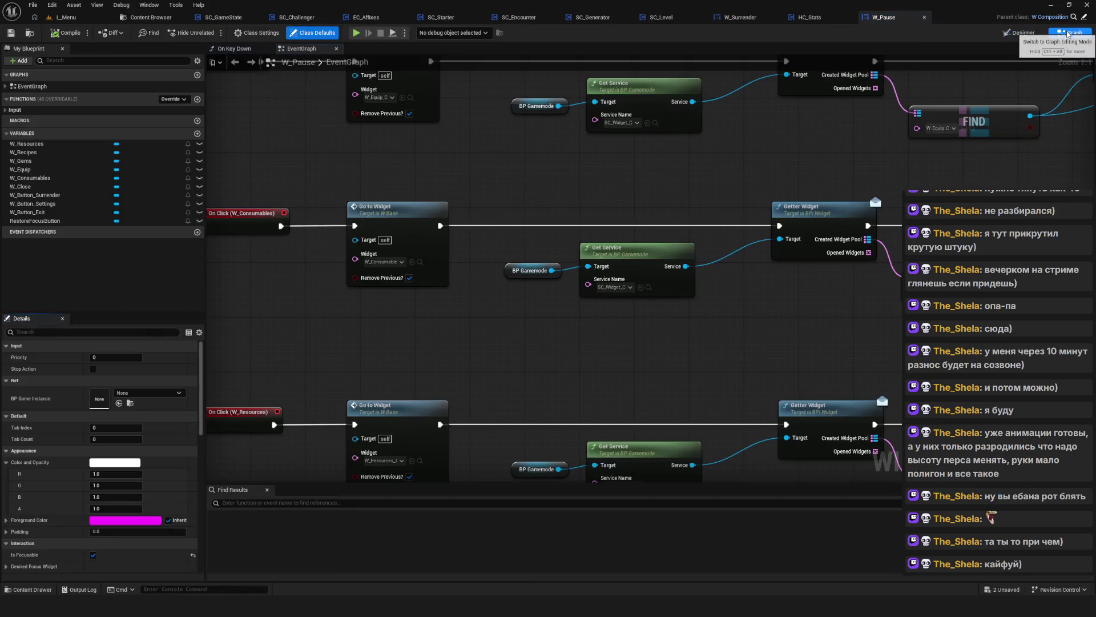
scroll(581, 218, "down", 5)
scroll(581, 218, "up", 5)
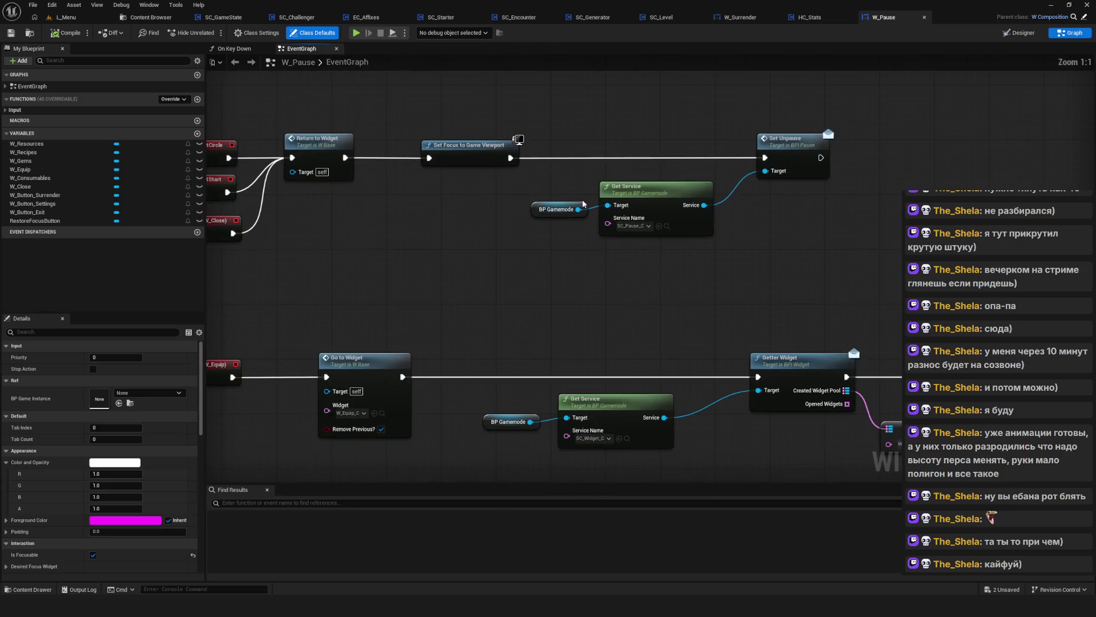
mouse_move(581, 203)
left_mouse_down()
mouse_move(564, 215)
mouse_move(861, 296)
left_mouse_up()
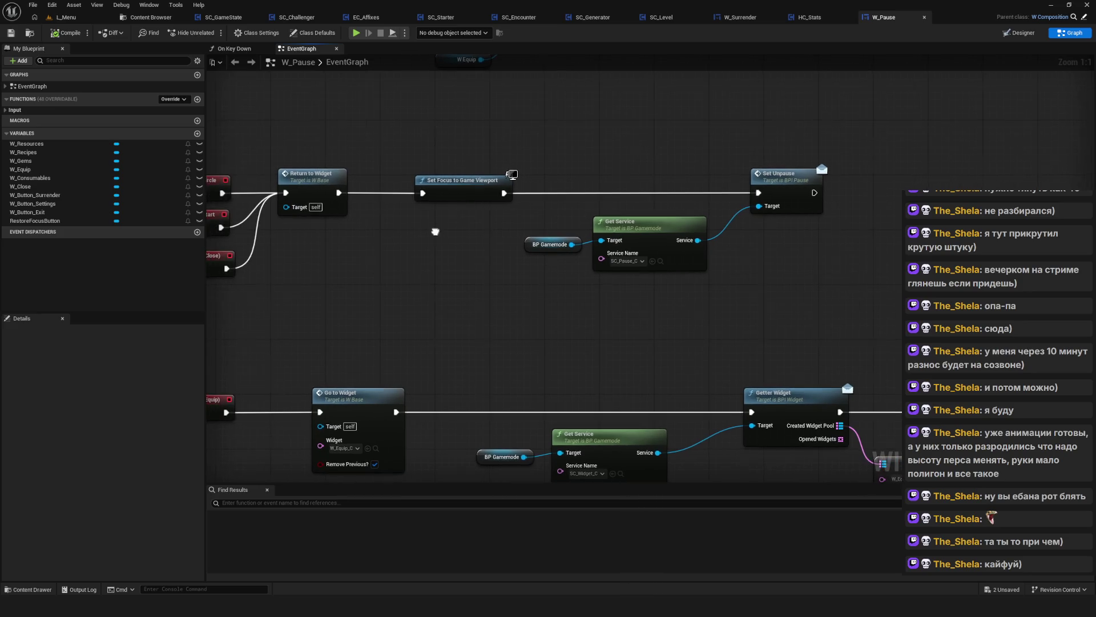
left_click_drag(429, 121, 909, 284)
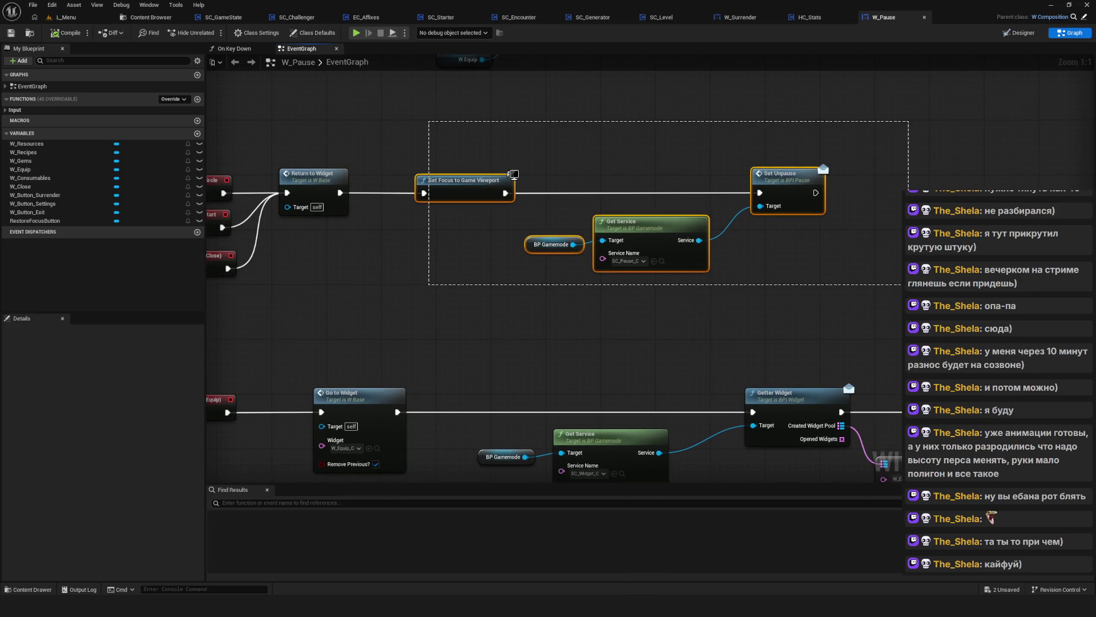
left_click_drag(925, 293, 439, 148)
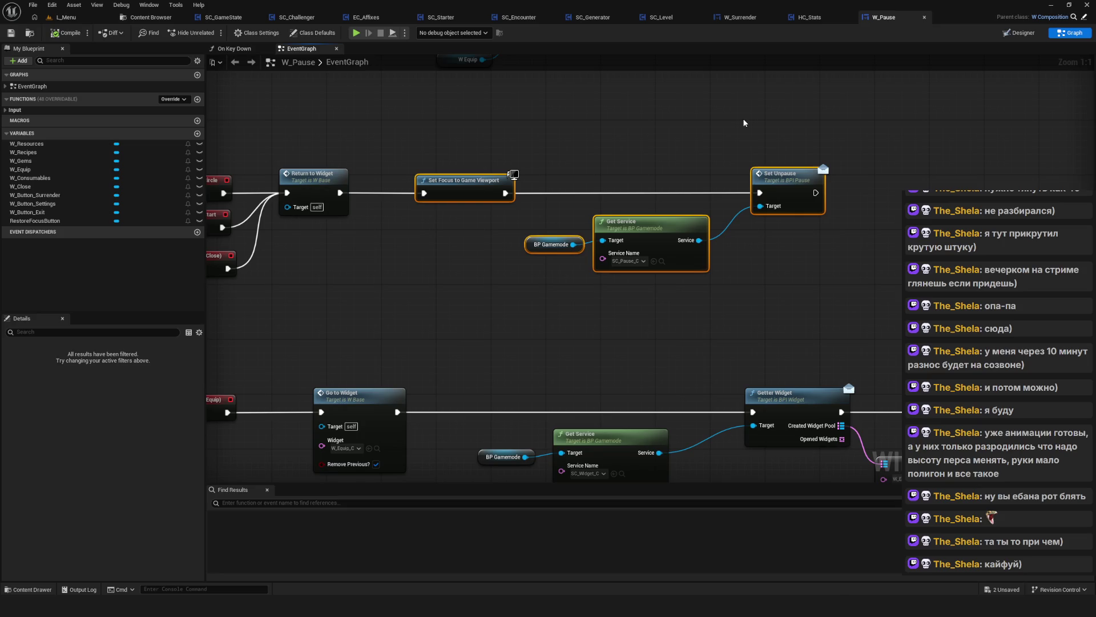
left_click_drag(425, 142, 341, 128)
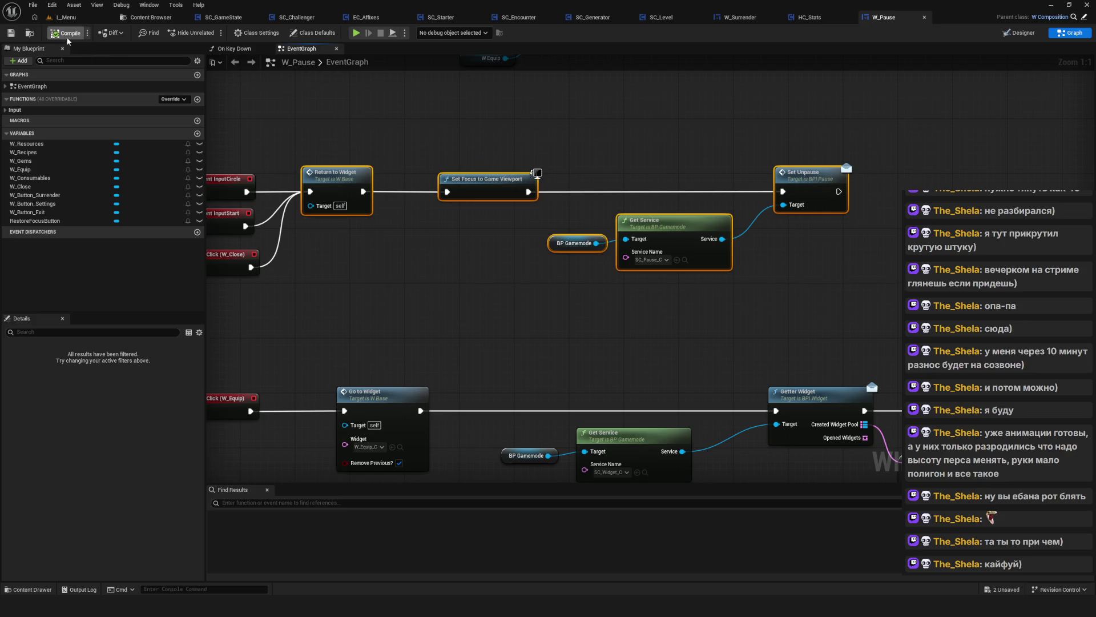
scroll(634, 257, "down", 1)
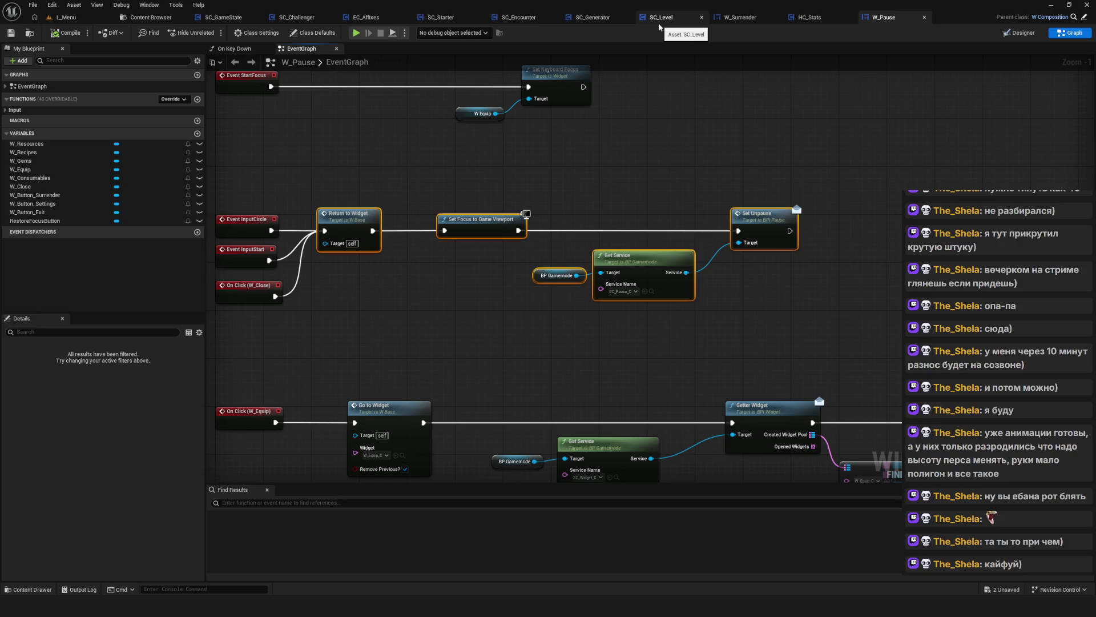
Paste the Set Focus and Set Unpause nodes into W_Surrender's graph and shift Initialize right
left_click(741, 17)
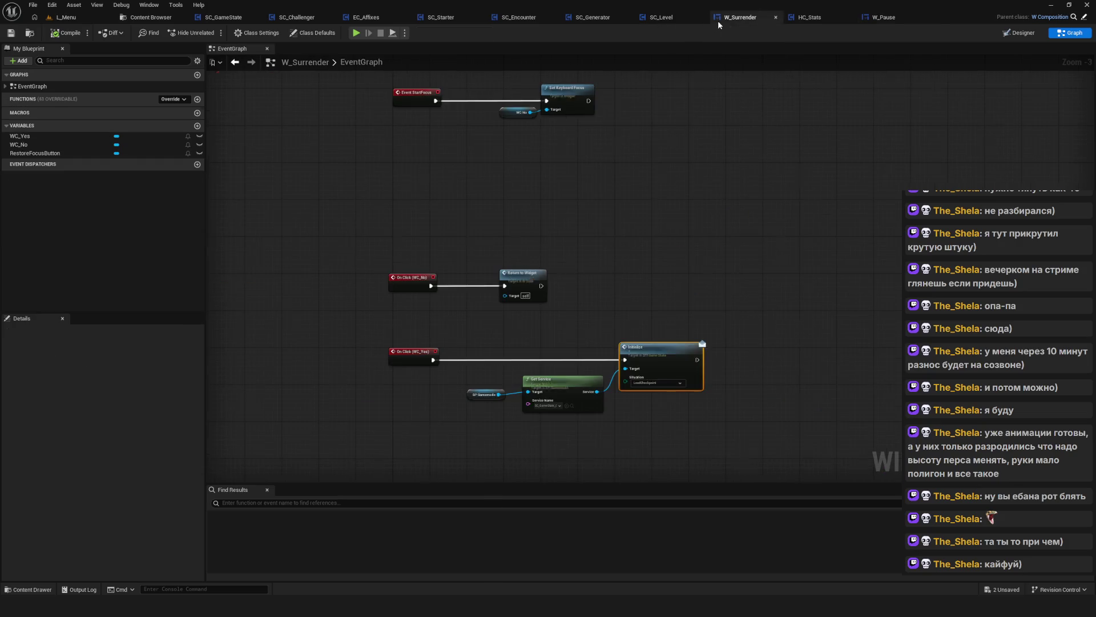
key("ctrl+v")
scroll(570, 274, "up", 3)
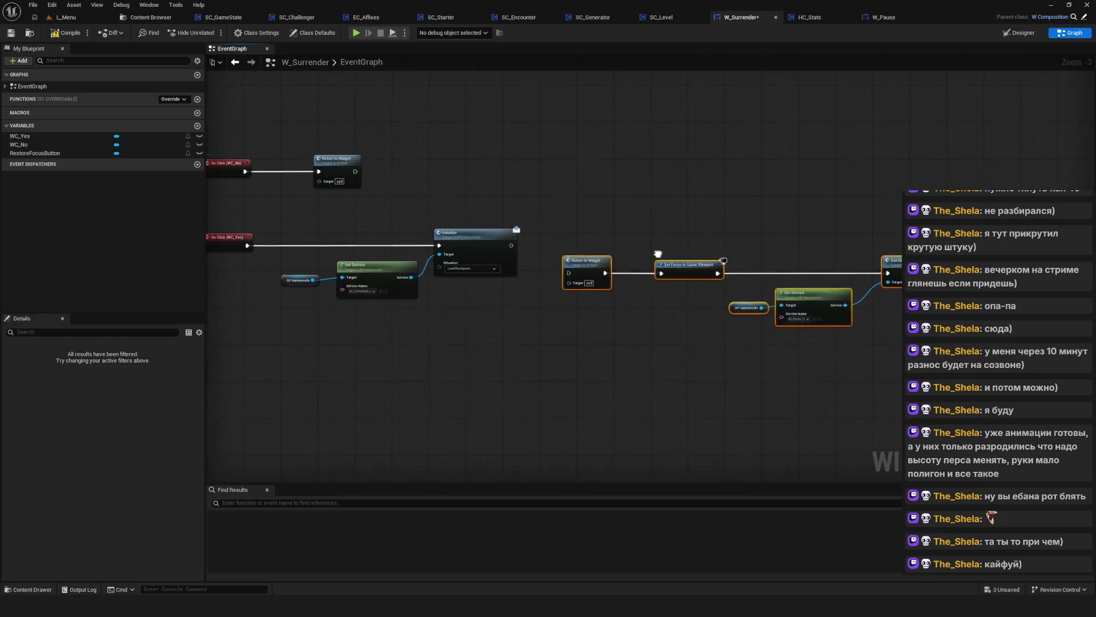
mouse_move(630, 273)
left_mouse_down()
mouse_move(677, 279)
mouse_move(370, 377)
left_mouse_up()
left_click_drag(605, 228, 334, 123)
mouse_move(577, 153)
left_mouse_down()
mouse_move(996, 134)
mouse_move(989, 153)
left_mouse_up()
Wire the unpause nodes into the On Click (WC_Yes) chain ahead of Initialize, leaving Return to Widget out
mouse_move(309, 288)
left_mouse_down()
mouse_move(889, 353)
mouse_move(690, 376)
left_mouse_up()
left_click_drag(514, 331, 712, 307)
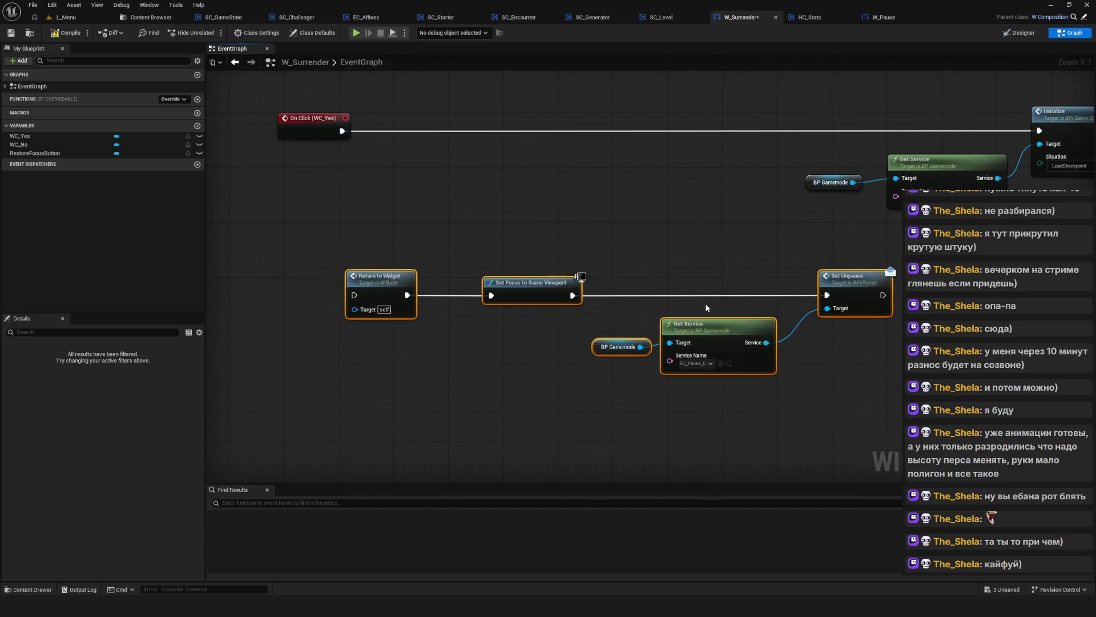
left_click(407, 295, "alt")
left_click(388, 286, "ctrl")
mouse_move(866, 294)
left_mouse_down()
mouse_move(797, 133)
mouse_move(811, 130)
mouse_move(690, 149)
mouse_move(858, 144)
left_mouse_up()
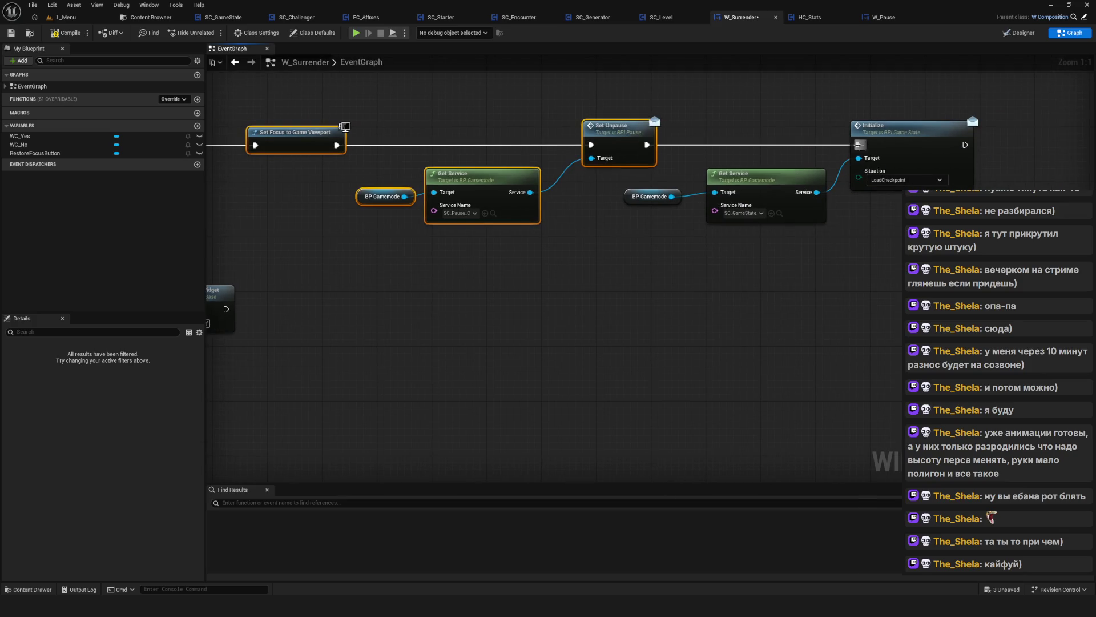
left_click(354, 34)
Load a save slot into the level and surrender with Yes twice
left_click(612, 299)
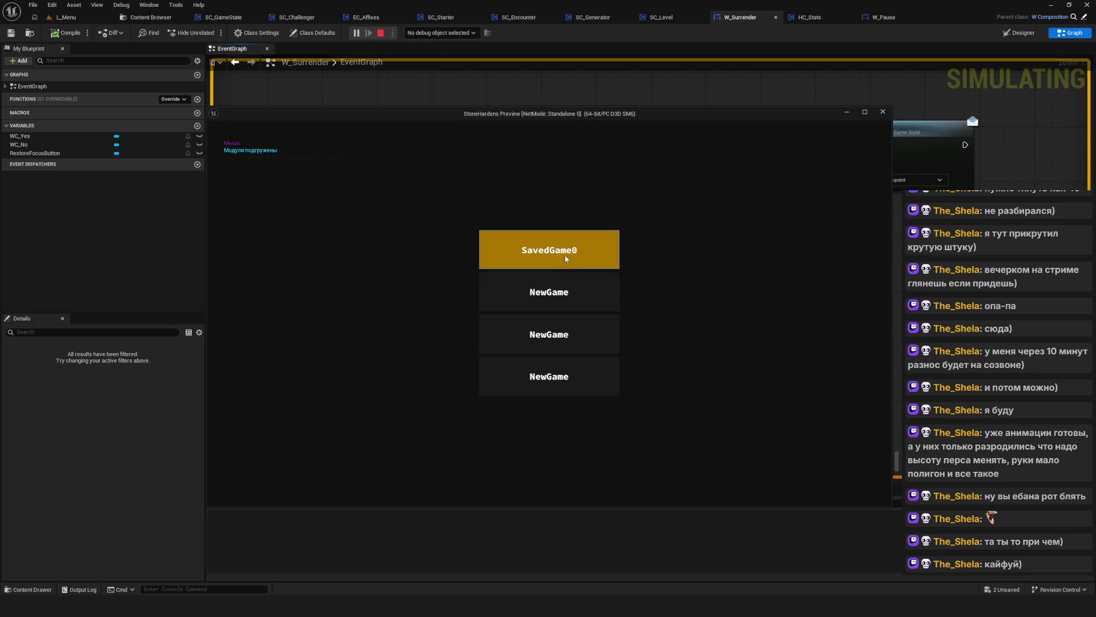
left_click(570, 292)
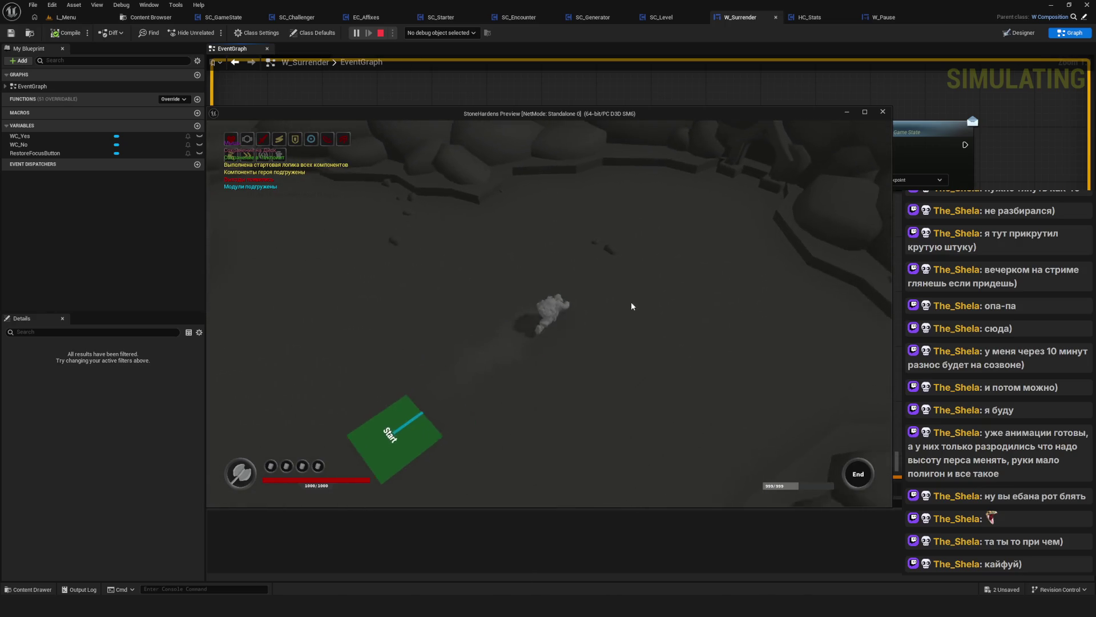
left_click(616, 446)
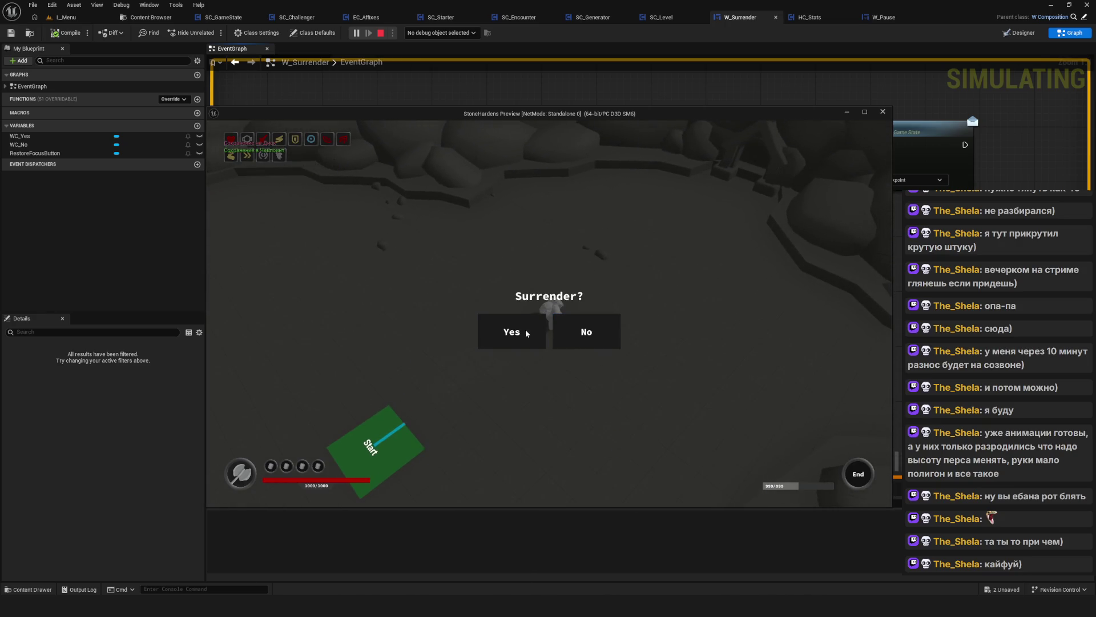
left_click(526, 329)
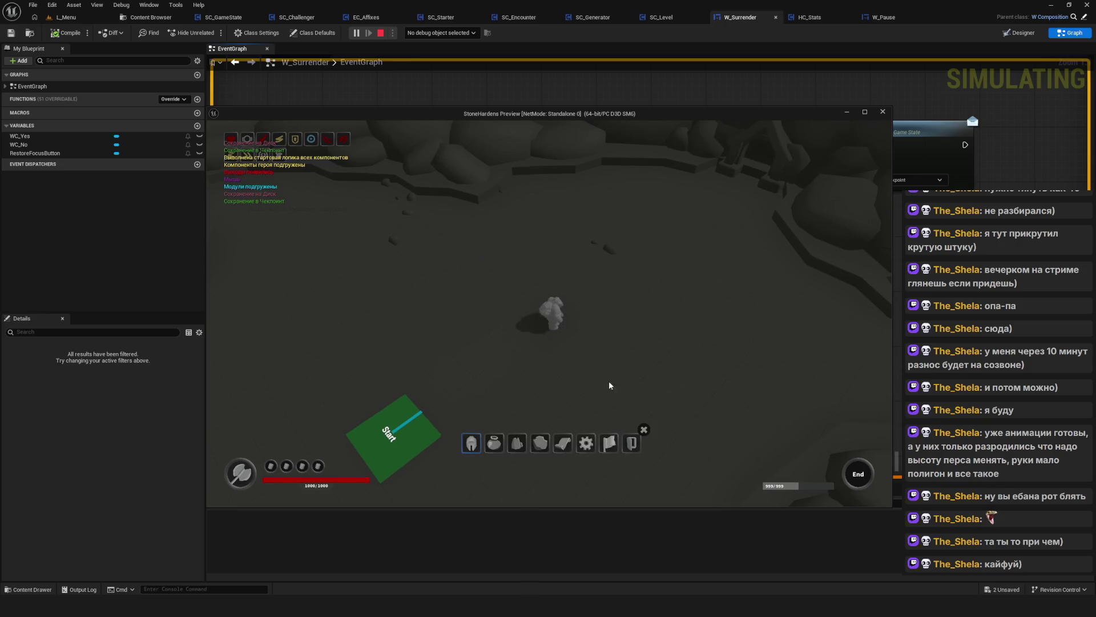
left_click(607, 437)
left_click(515, 337)
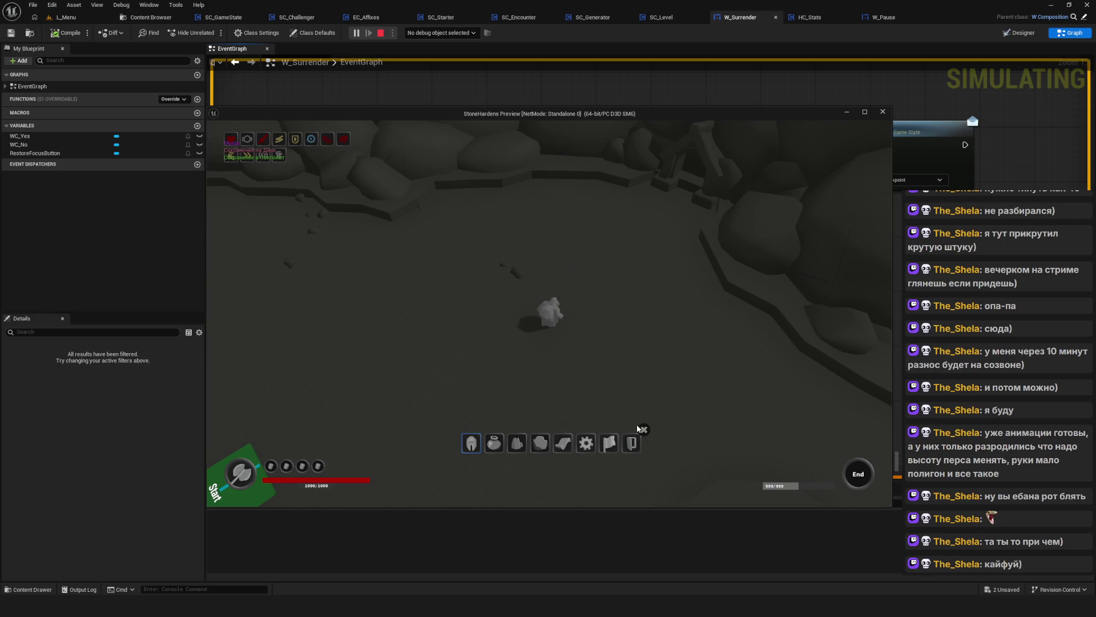
Surrender three more times to confirm each restart, then stop the play-test
left_click(611, 437)
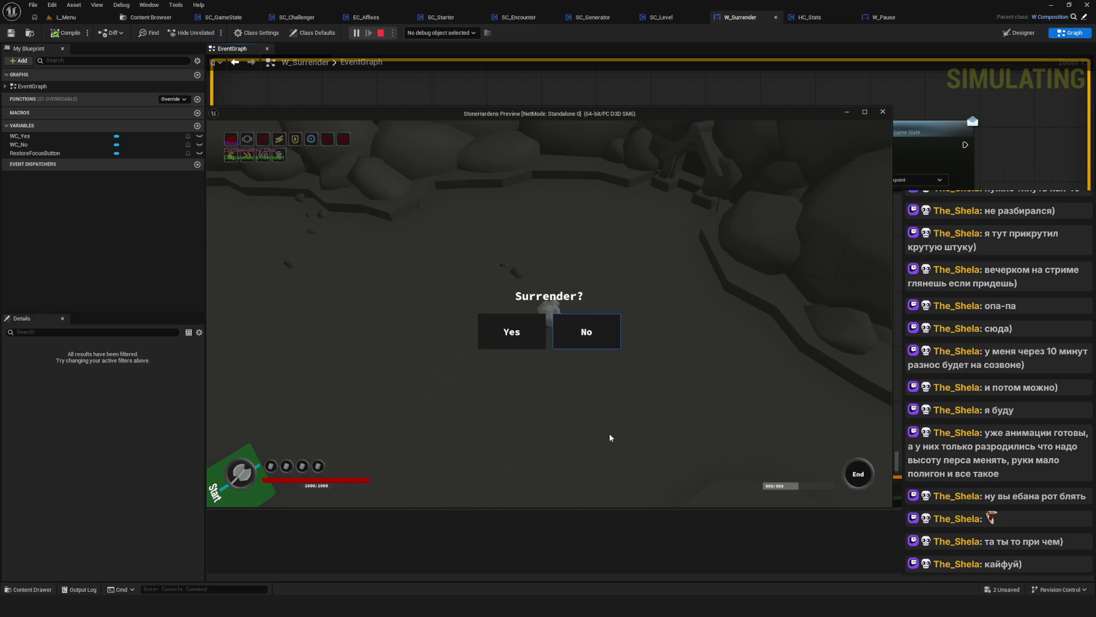
left_click(501, 340)
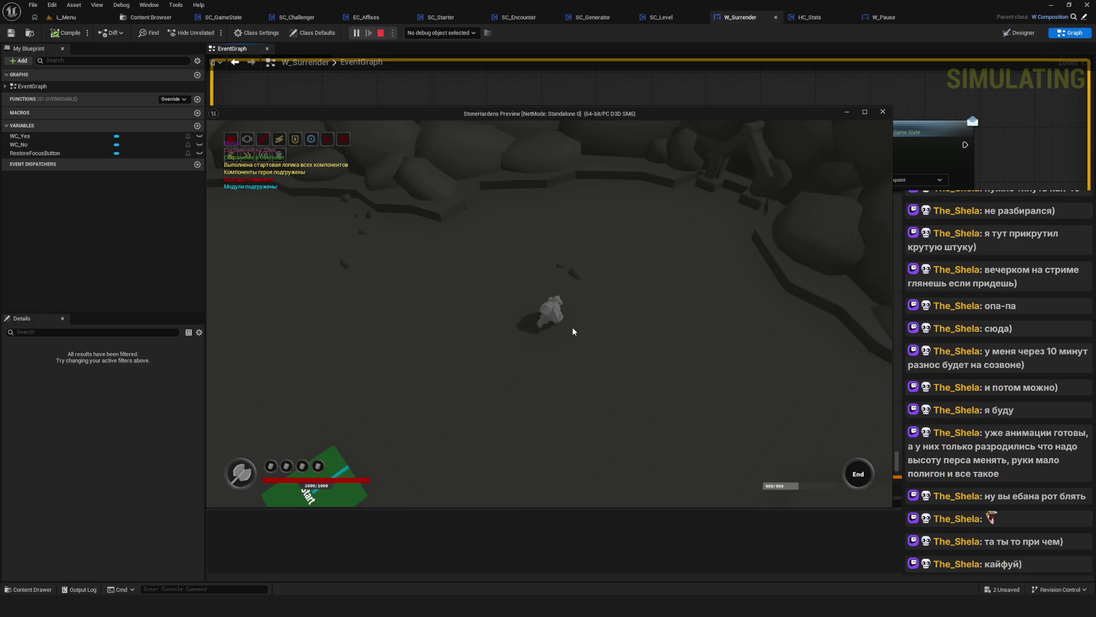
left_click(611, 443)
left_click(520, 337)
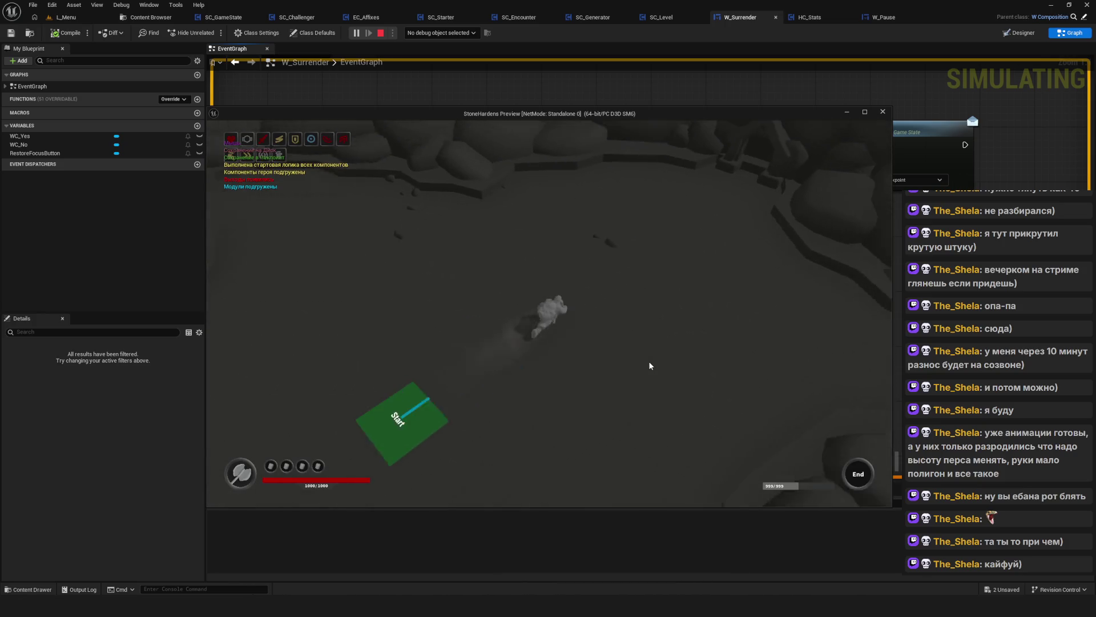
left_click(609, 445)
left_click(520, 336)
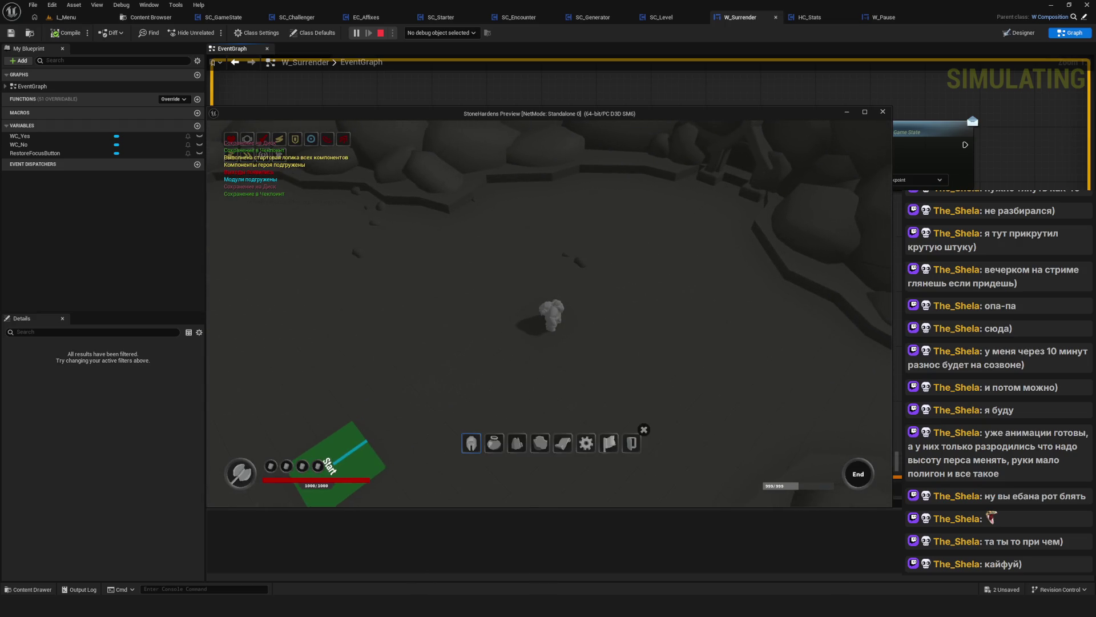
left_click(883, 112)
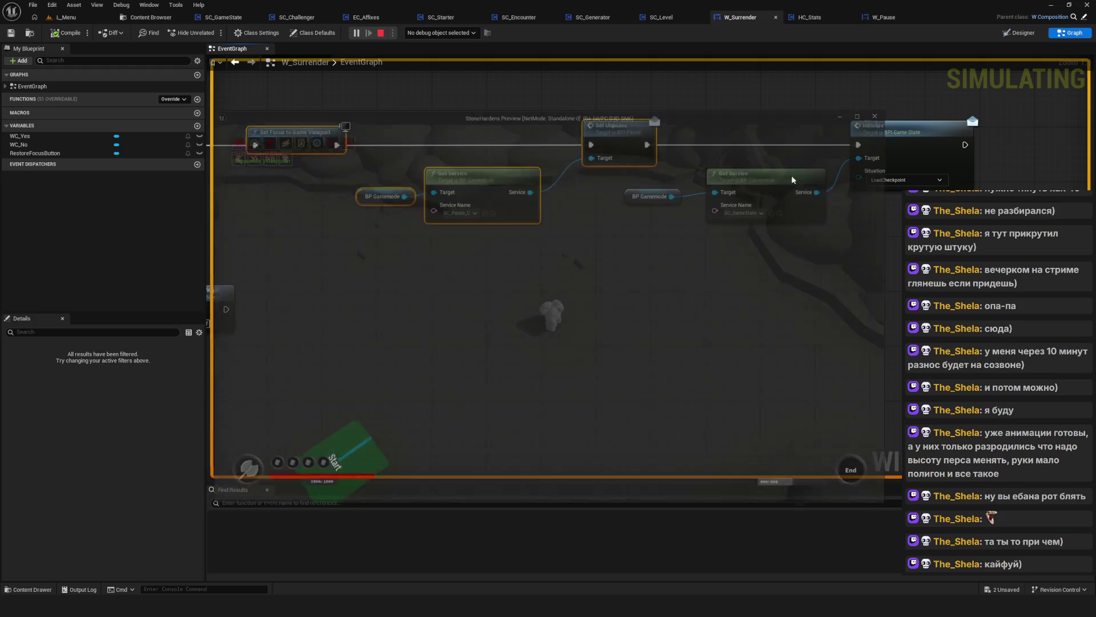
scroll(606, 208, "up", 3)
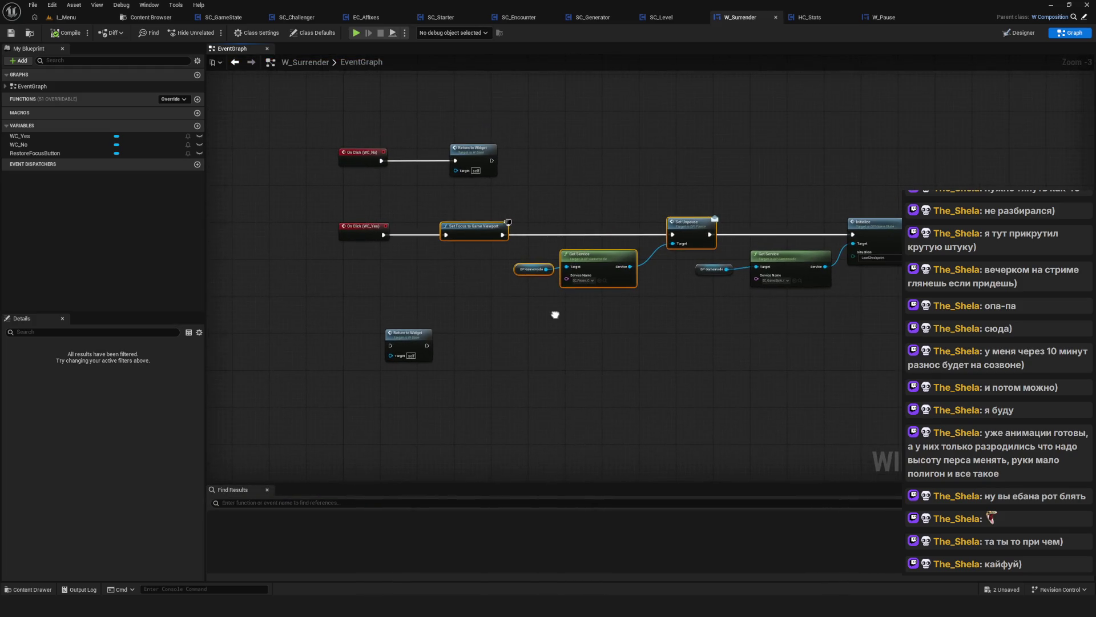
scroll(567, 334, "down", 5)
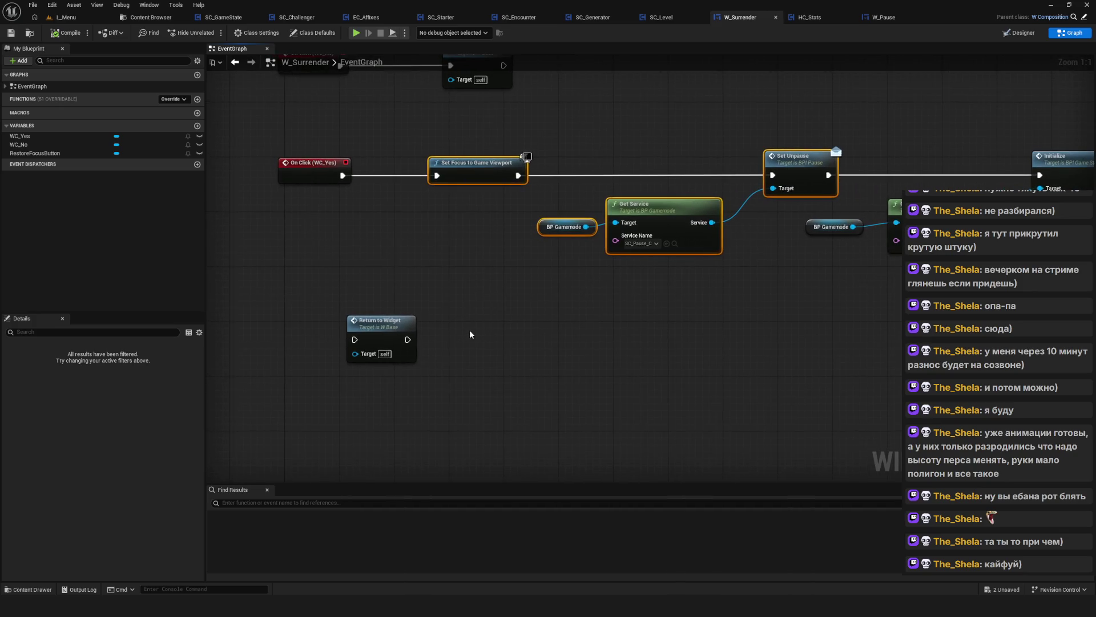
scroll(577, 219, "up", 5)
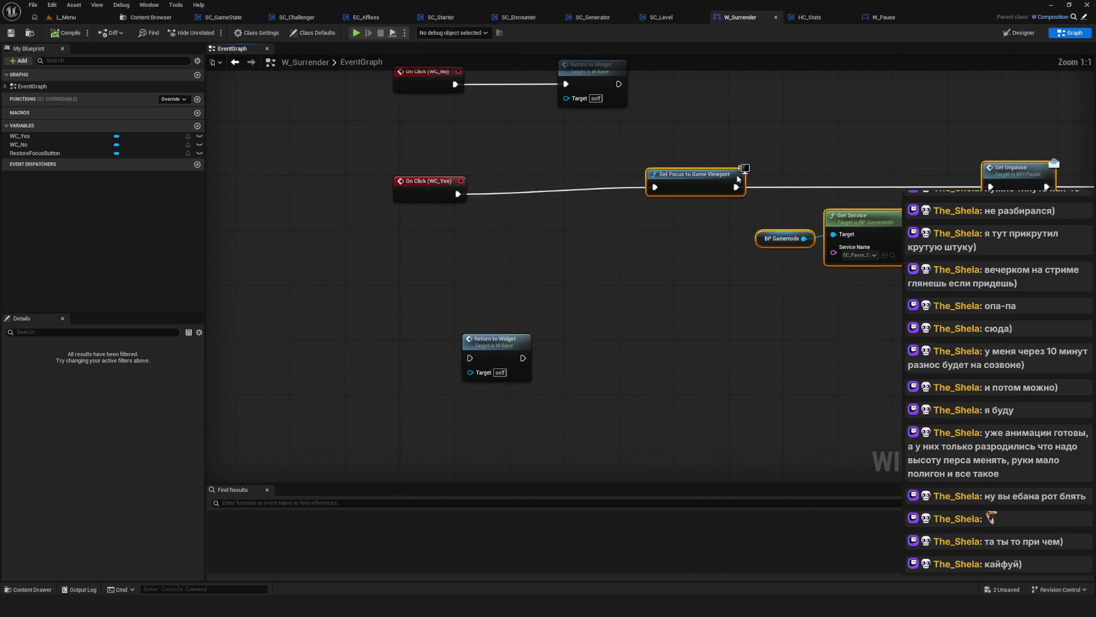
left_click_drag(525, 314, 600, 183)
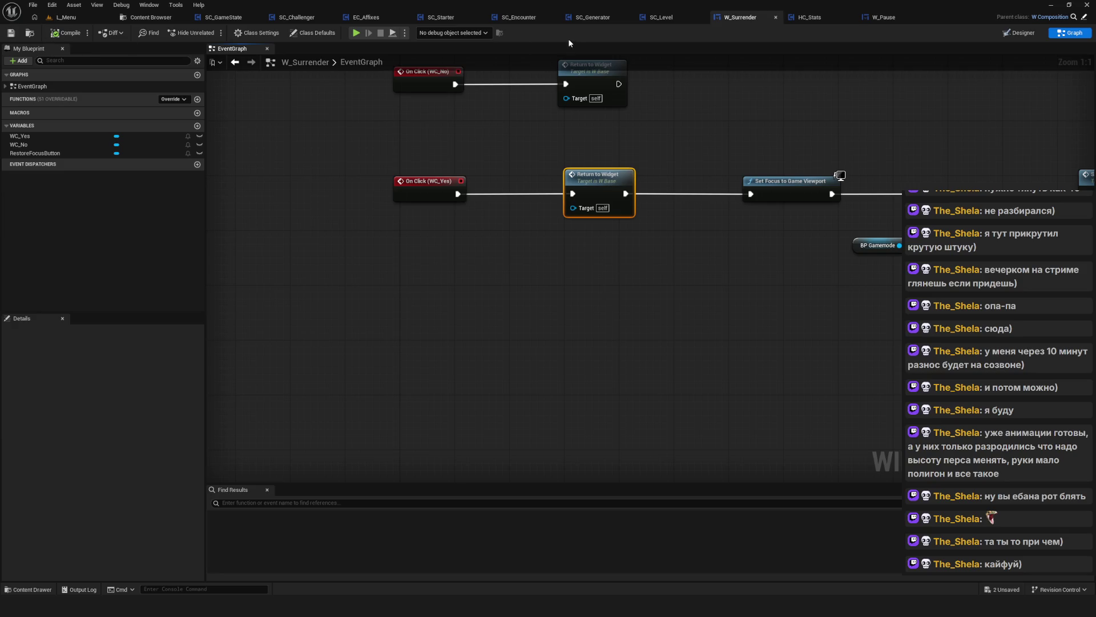
left_click(356, 33)
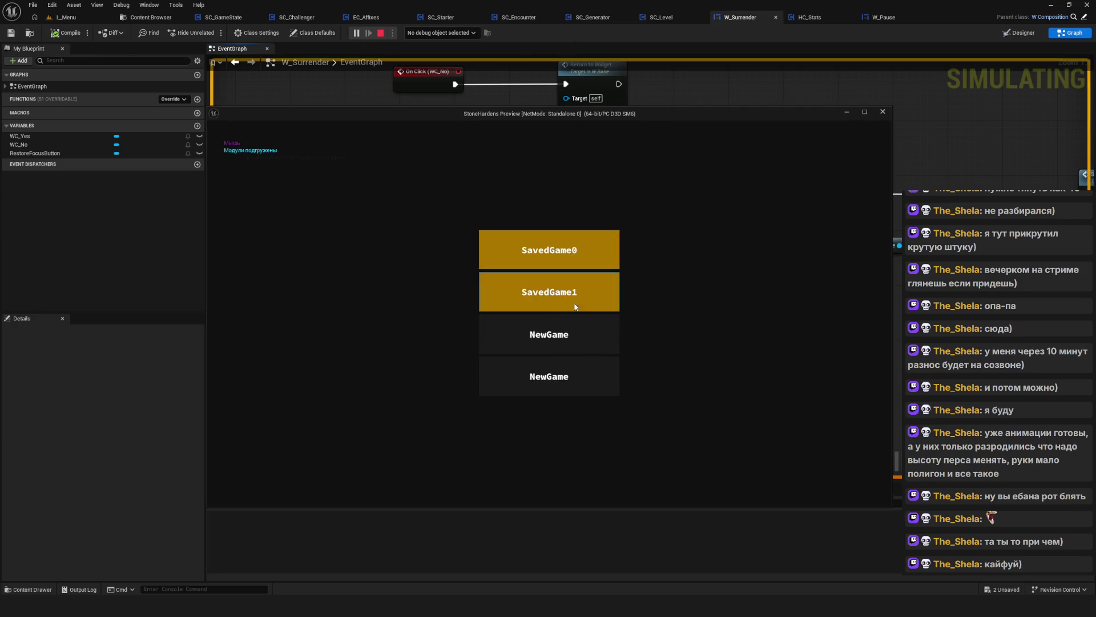
left_click(584, 300)
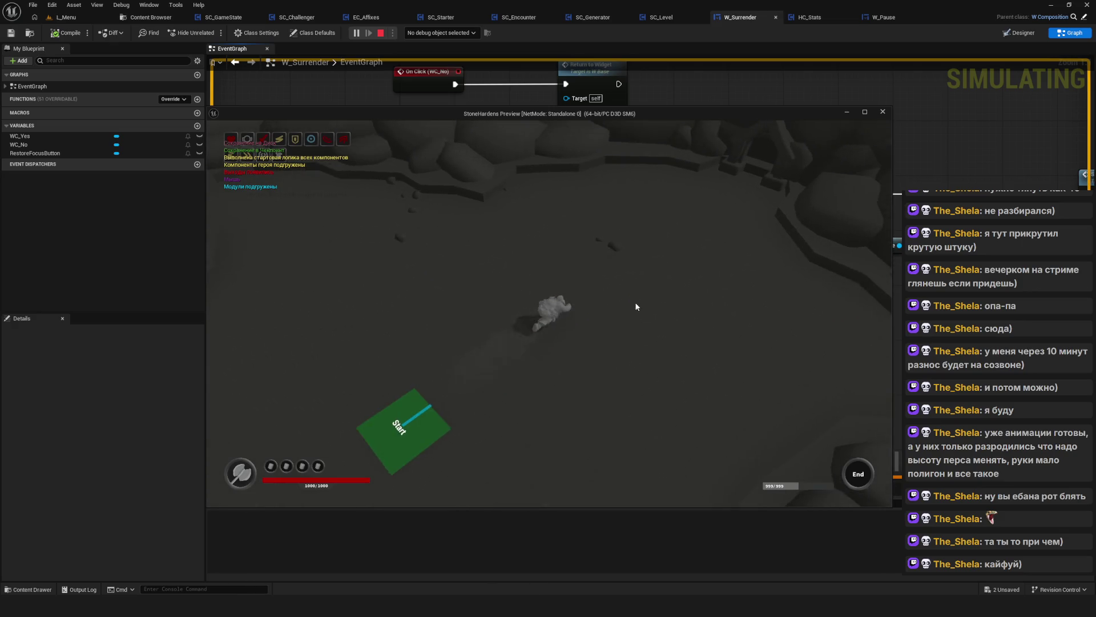
left_click(610, 443)
left_click(510, 330)
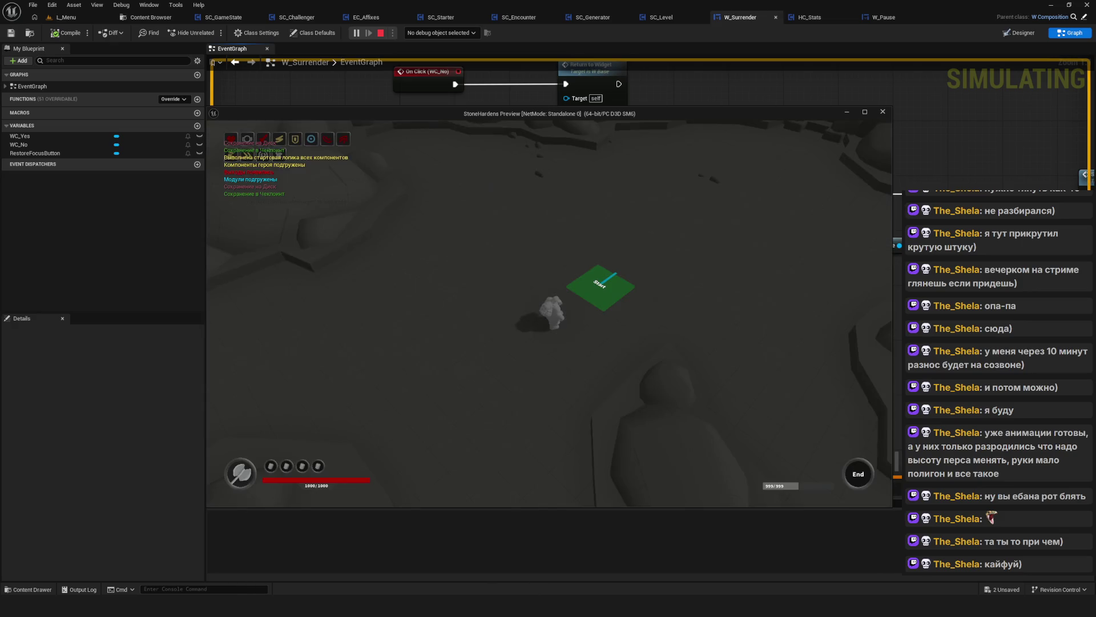
key("w")
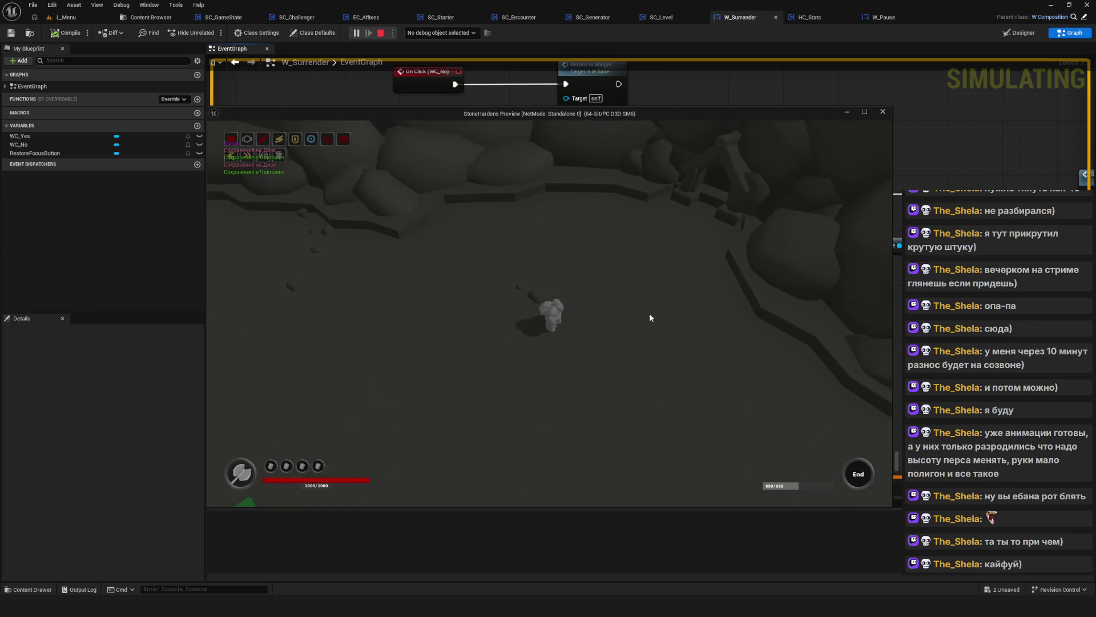
key("Escape")
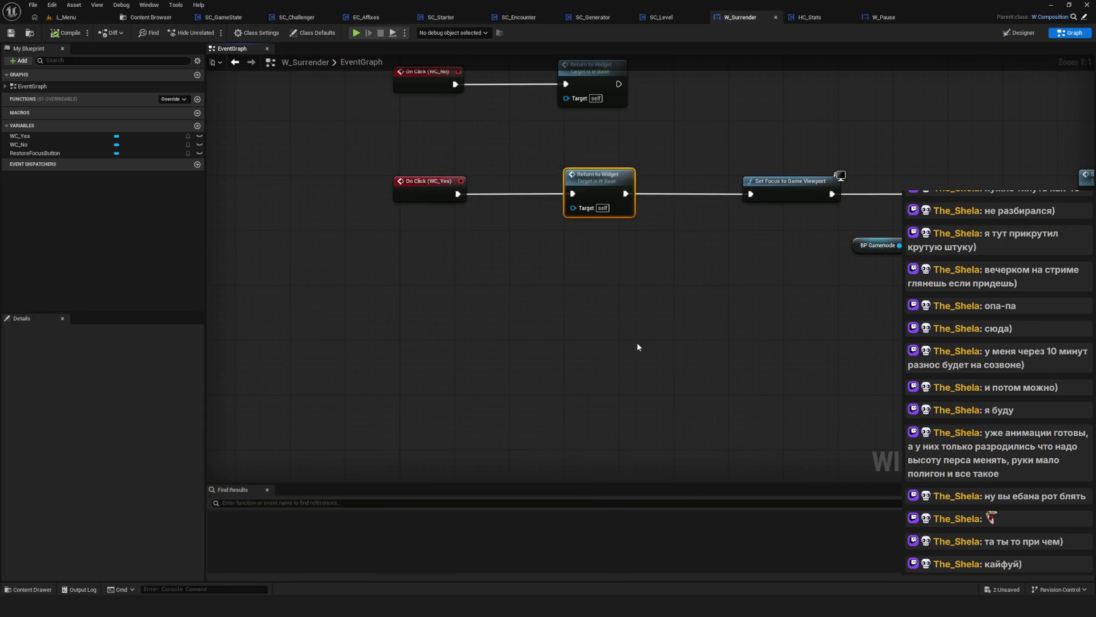
left_click(356, 32)
left_click(602, 307)
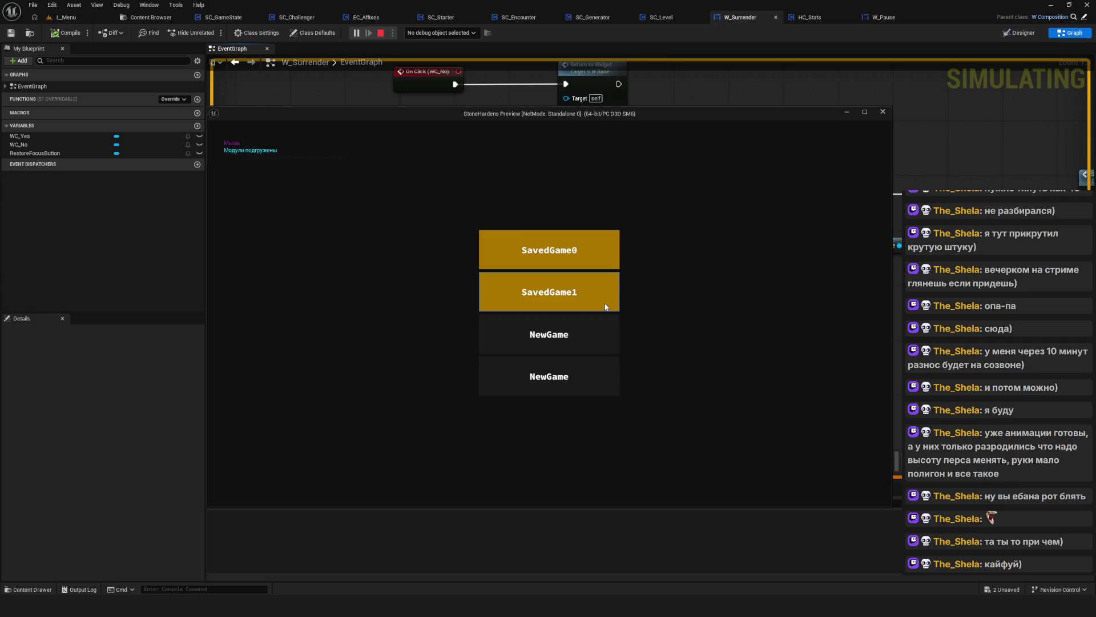
left_click(884, 114)
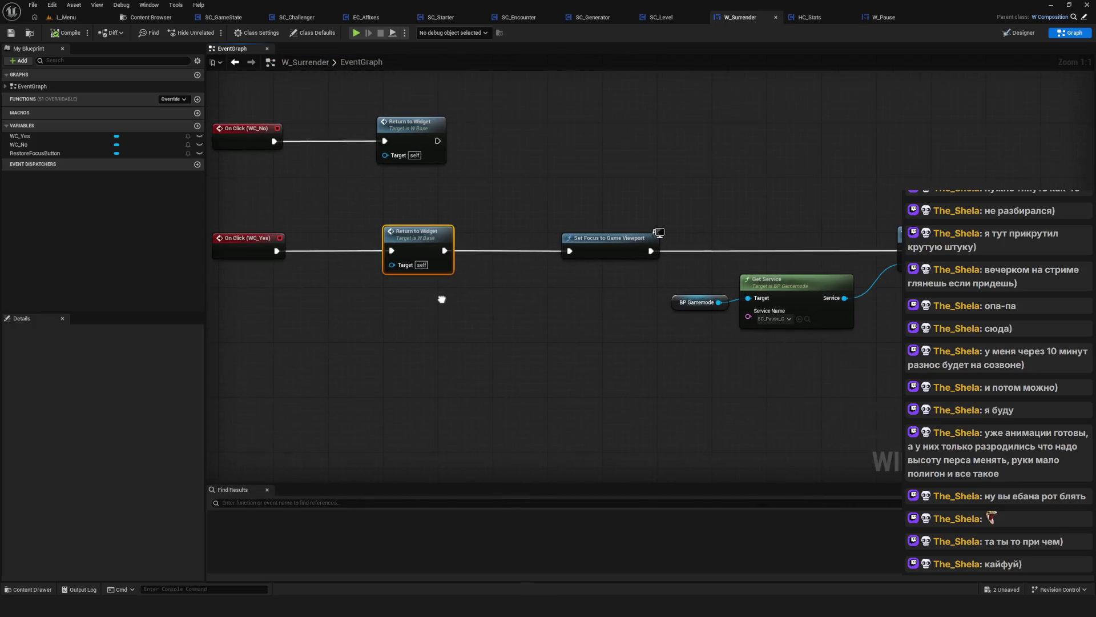
left_click(895, 17)
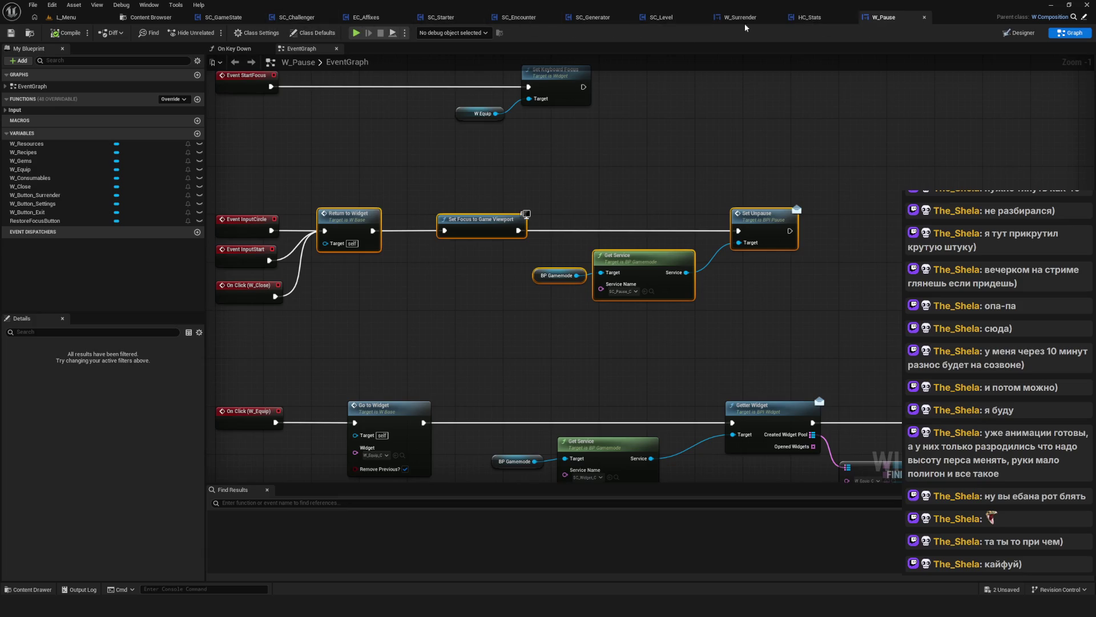
Cycle through the SC_Level, SC_Generator and W_Surrender tabs, then browse to the Fader services folder
left_click(663, 17)
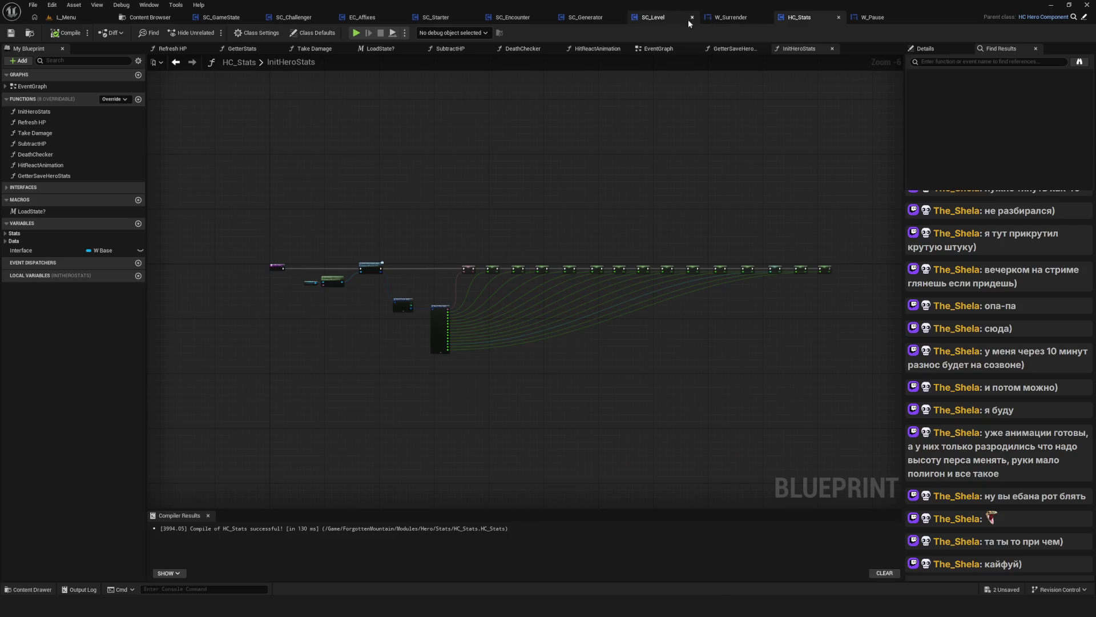
left_click(630, 27)
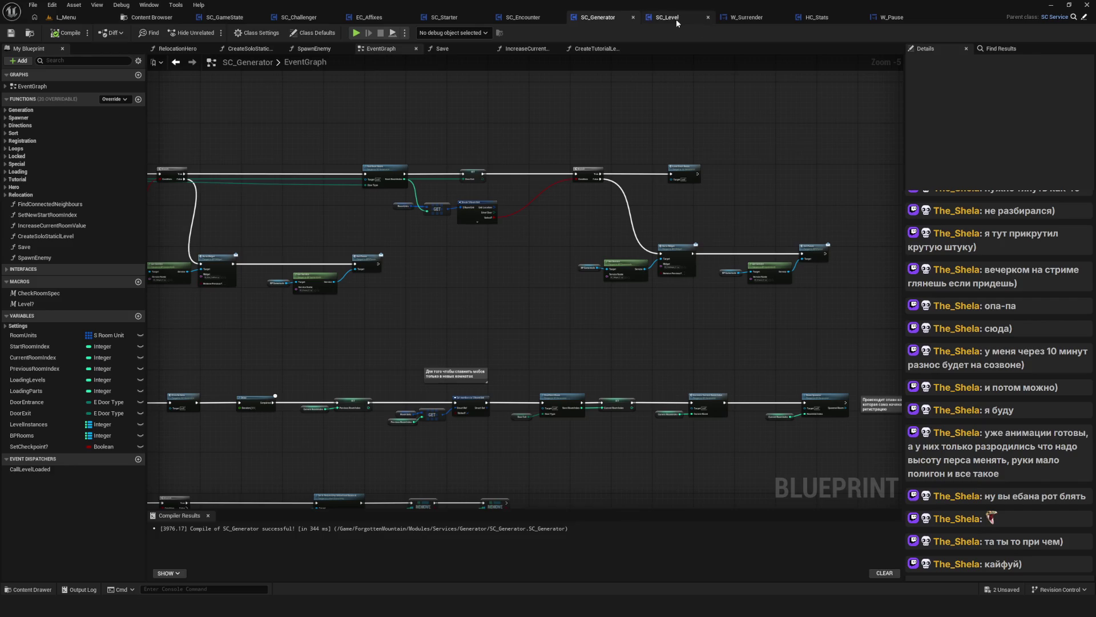
left_click(679, 18)
left_click(749, 22)
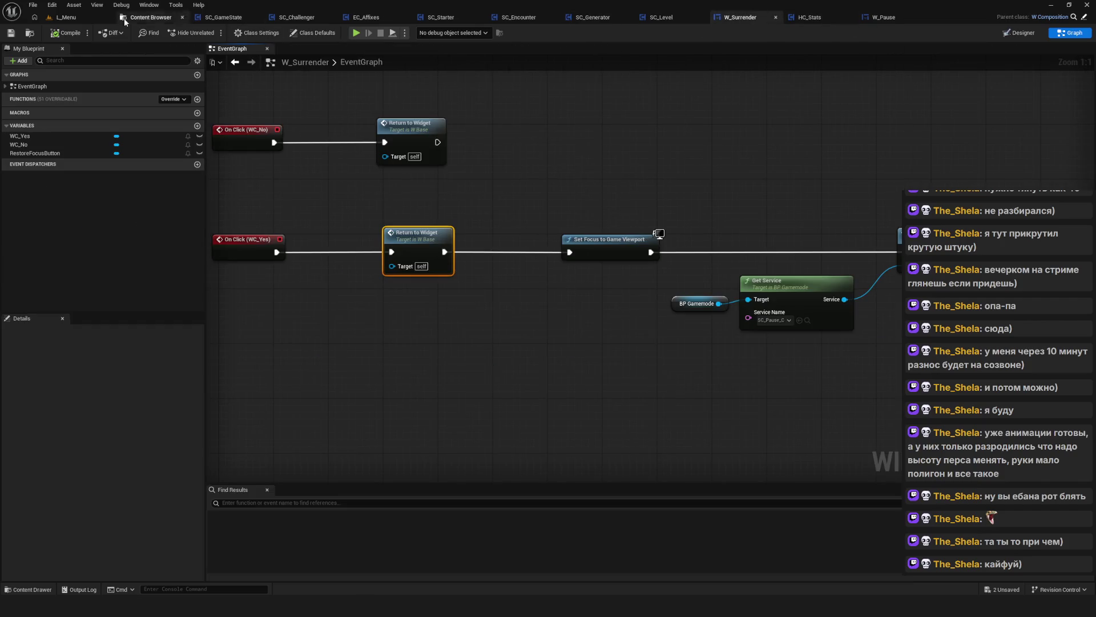
left_click(143, 19)
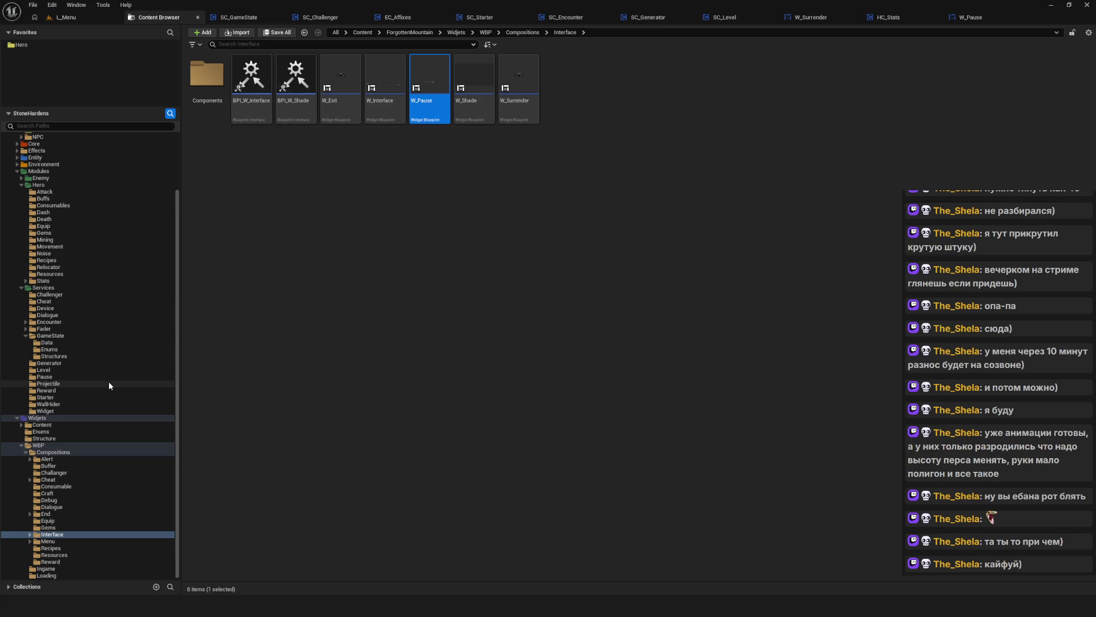
left_click(54, 330)
Open the SC_Fader blueprint and run a quick play-test, stopping it at the save slots
double_click(292, 92)
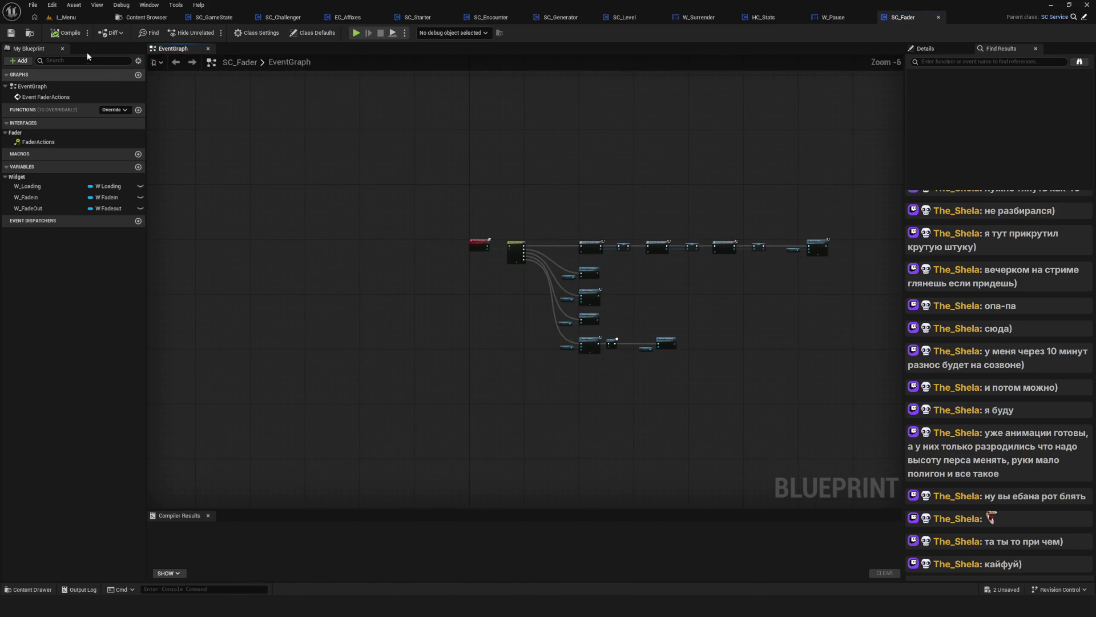
left_click_drag(503, 231, 489, 224)
left_click(355, 33)
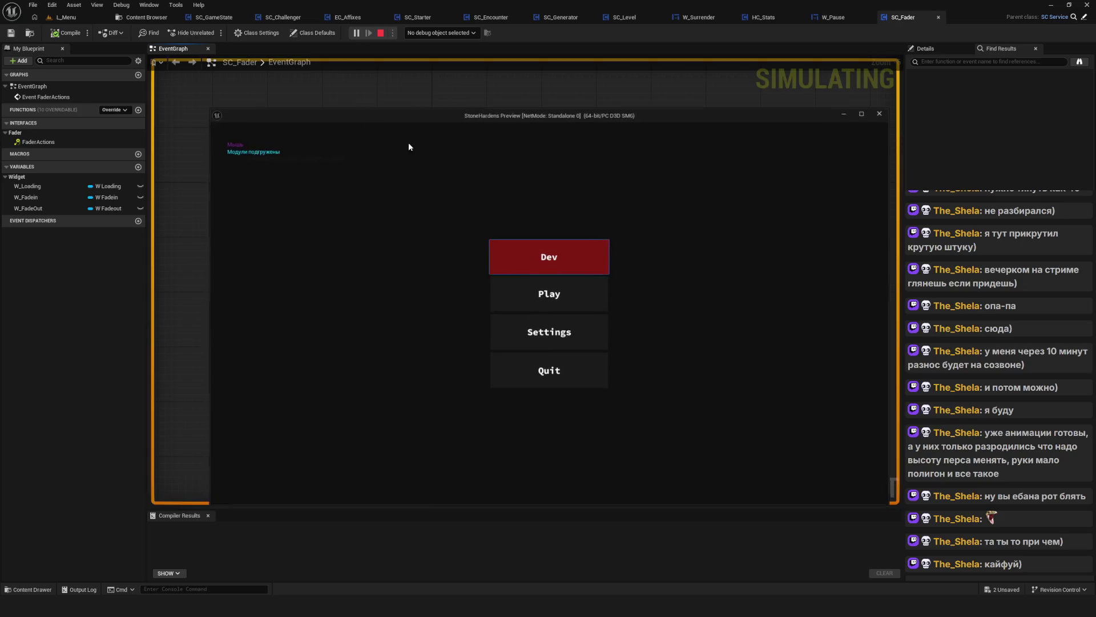
left_click(573, 293)
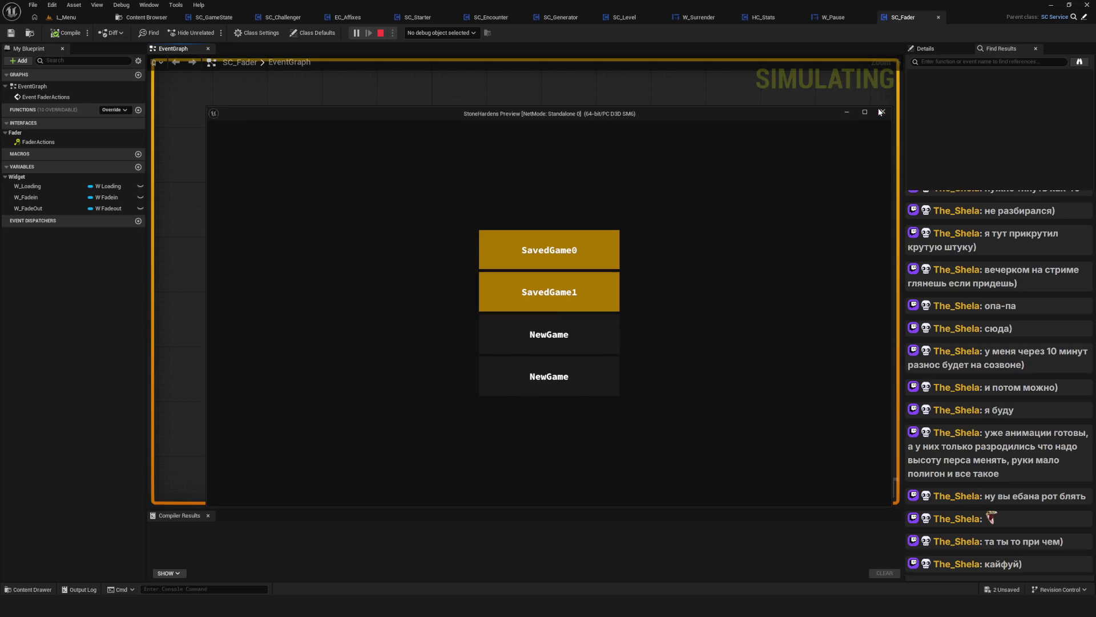
left_click(880, 112)
scroll(429, 259, "up", 7)
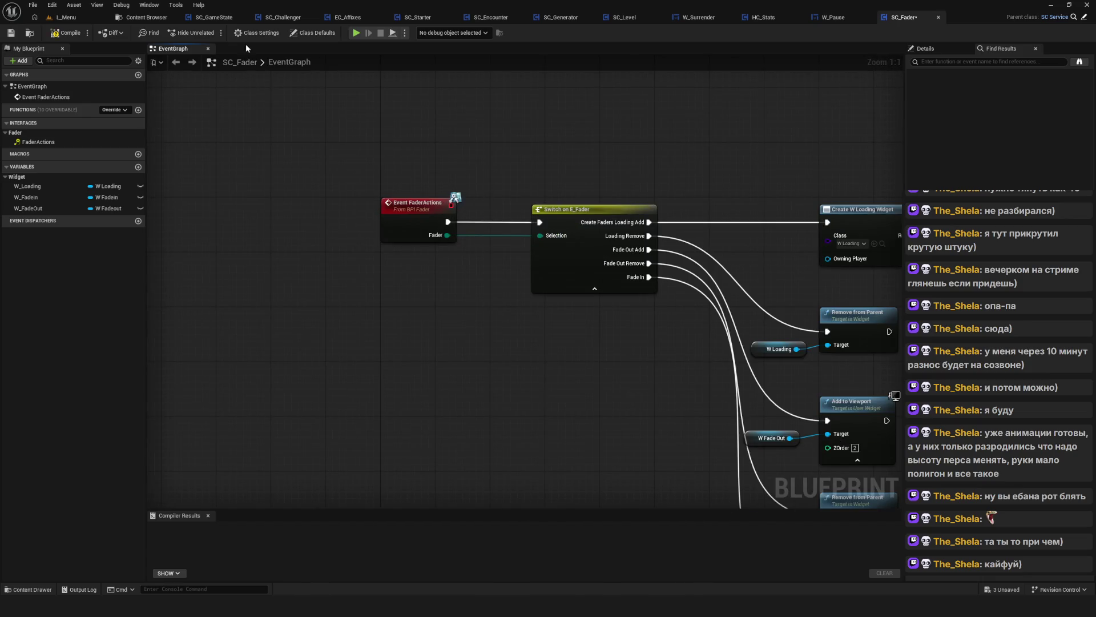
Start a new play-test and surrender repeatedly to watch the fade-out and respawn at Start
left_click(356, 33)
left_click(580, 304)
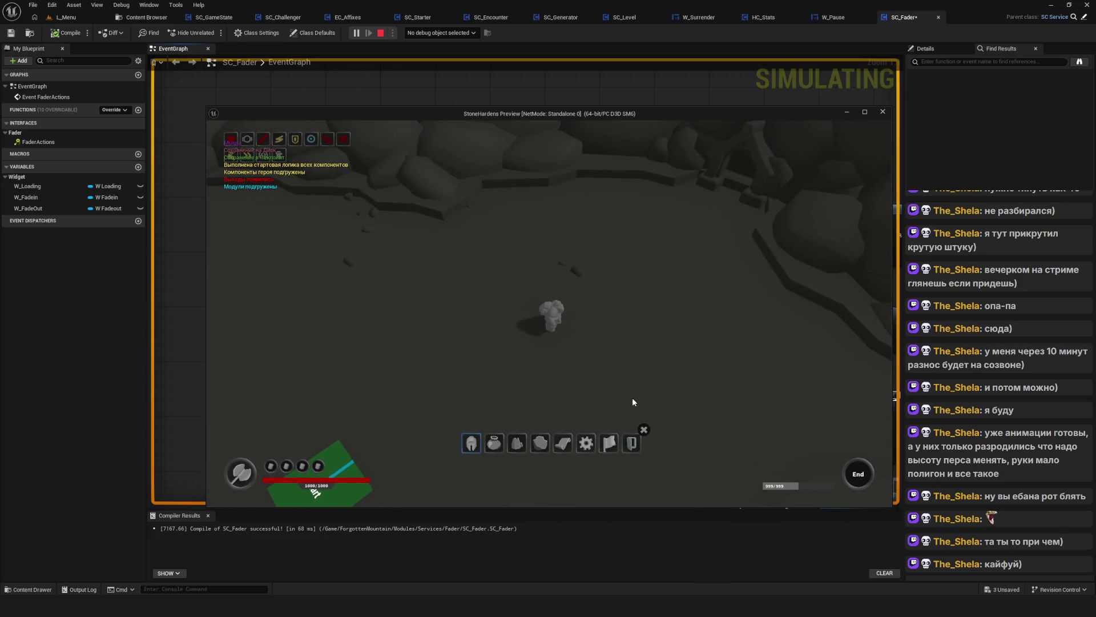
left_click(606, 439)
left_click(541, 329)
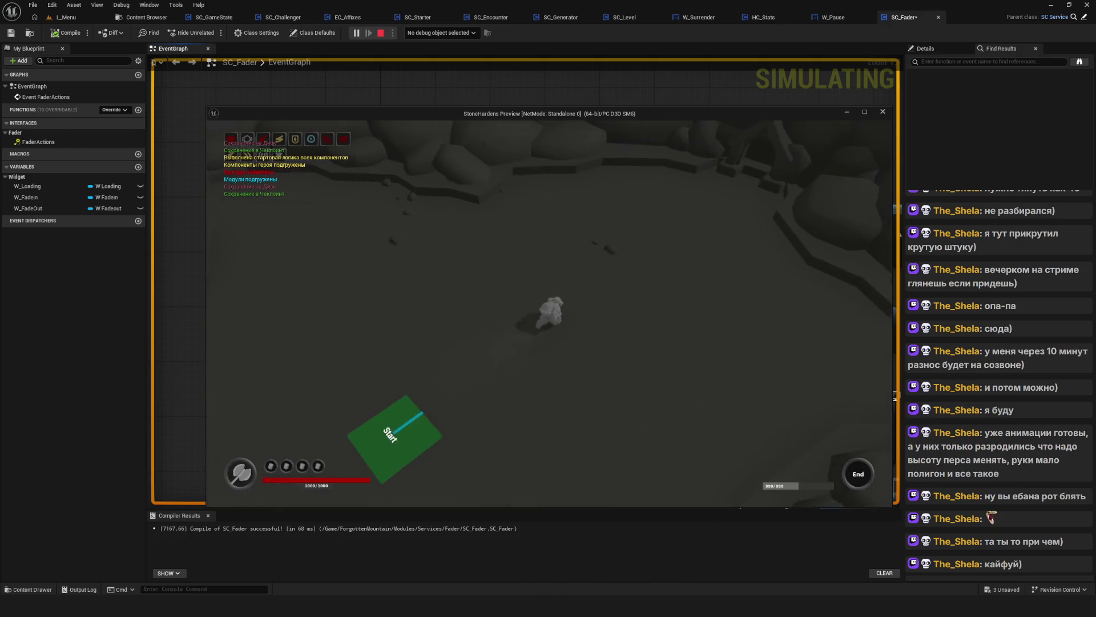
key("Escape")
left_click(518, 338)
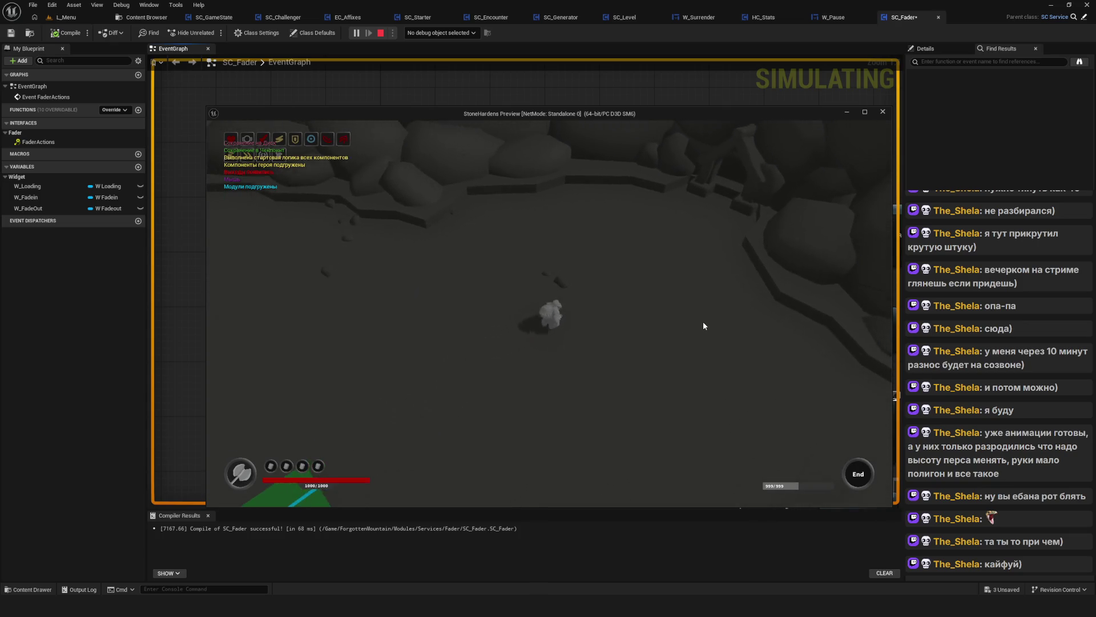
left_click(607, 439)
left_click(512, 332)
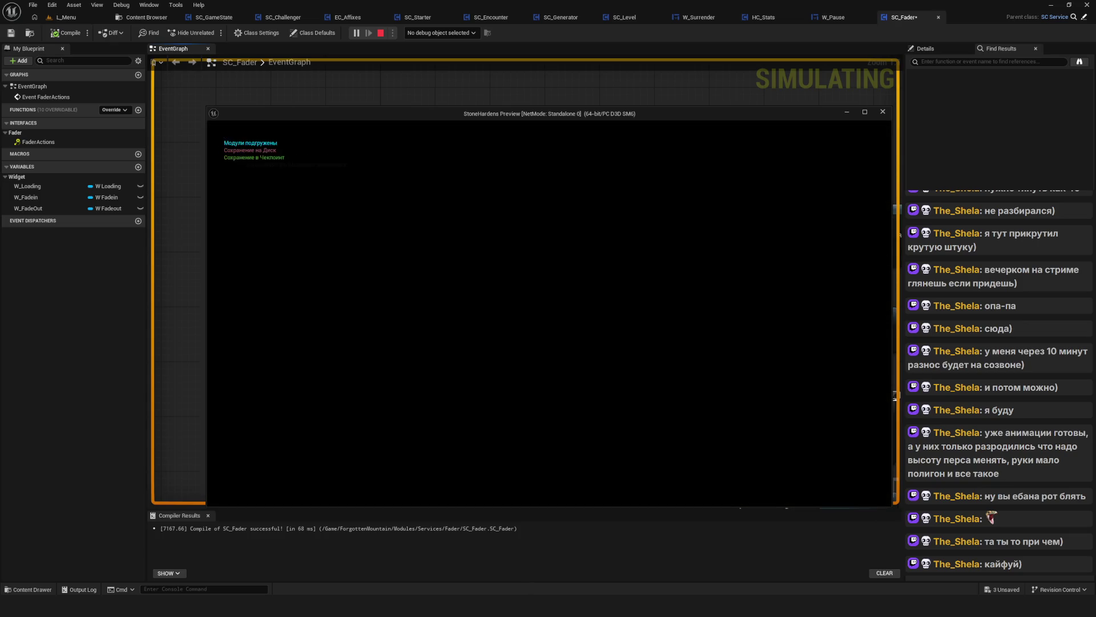
key("w")
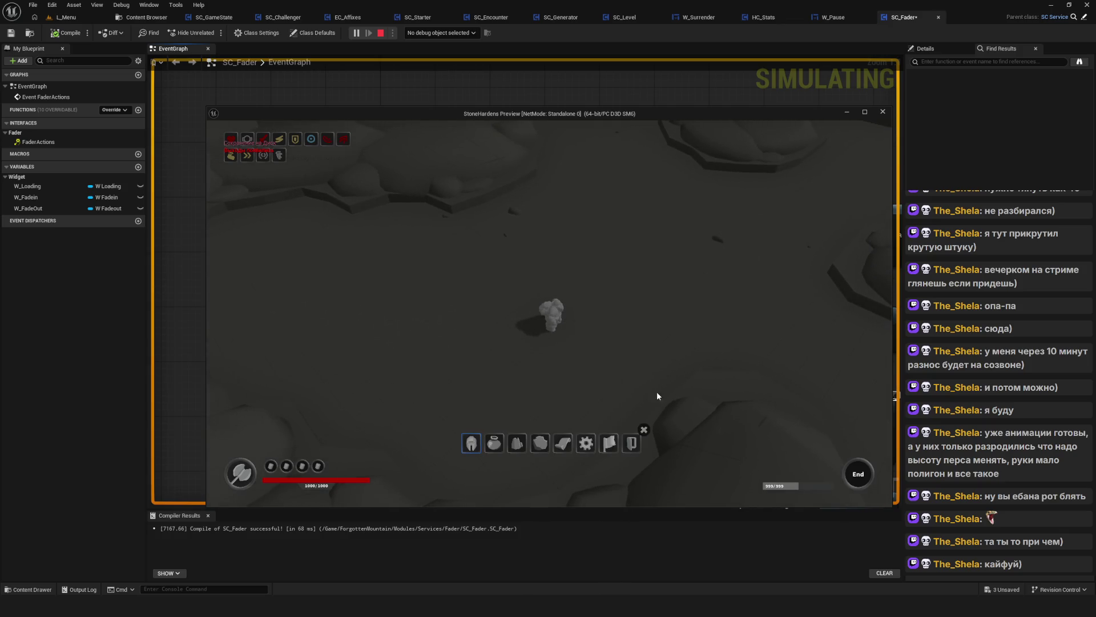
key("Escape")
left_click(507, 345)
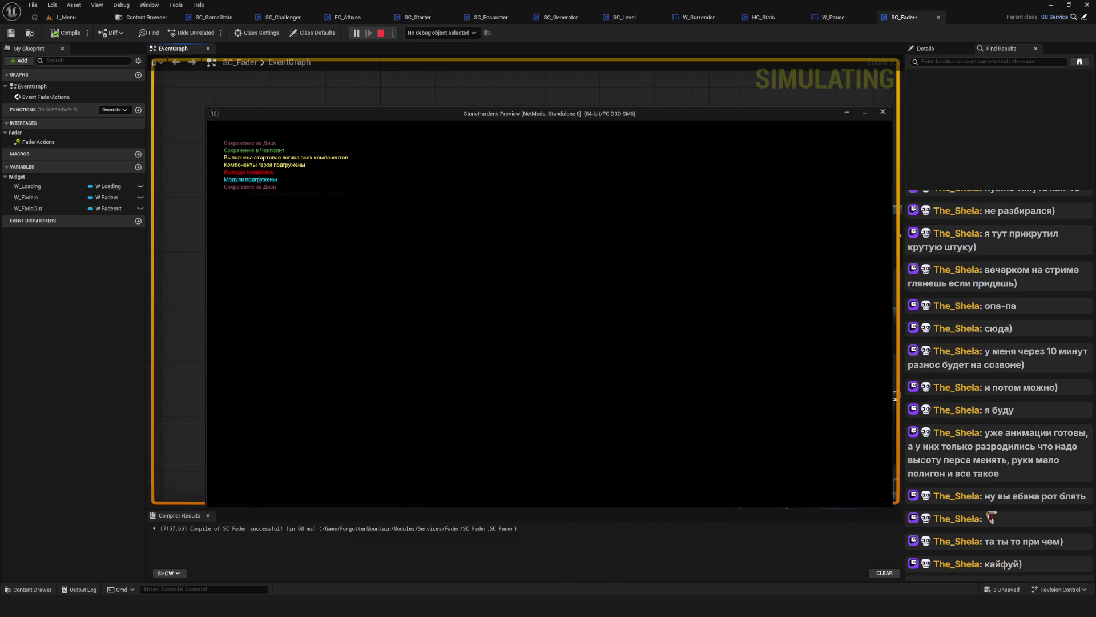
Walk across the terrain, surrender once more, then walk onto the Entrance Cavern tile
key("w")
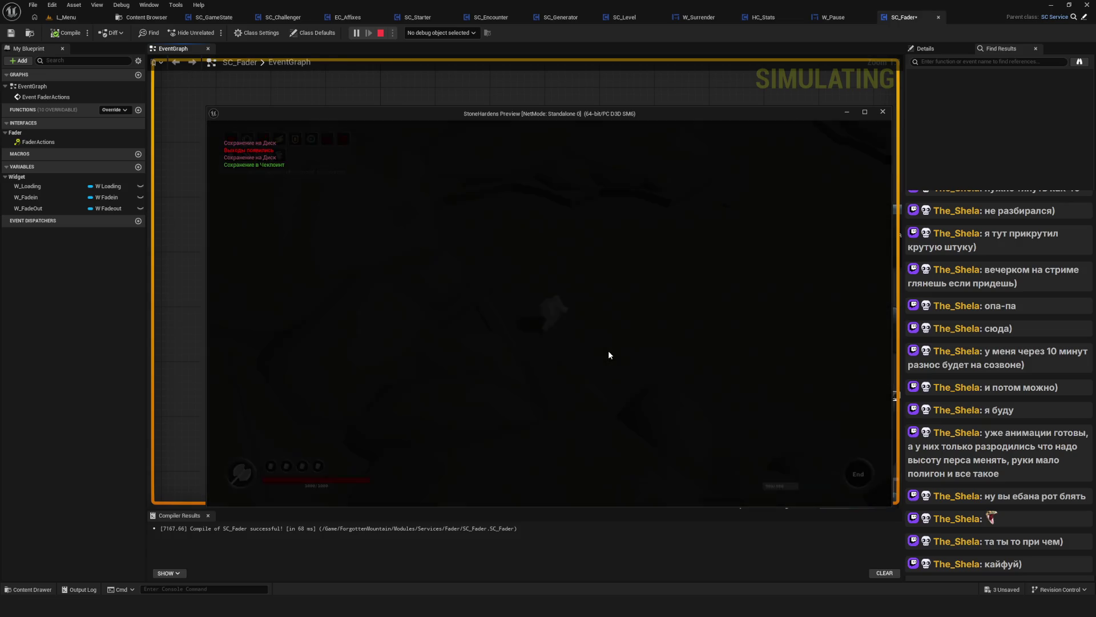
key("s")
key("d")
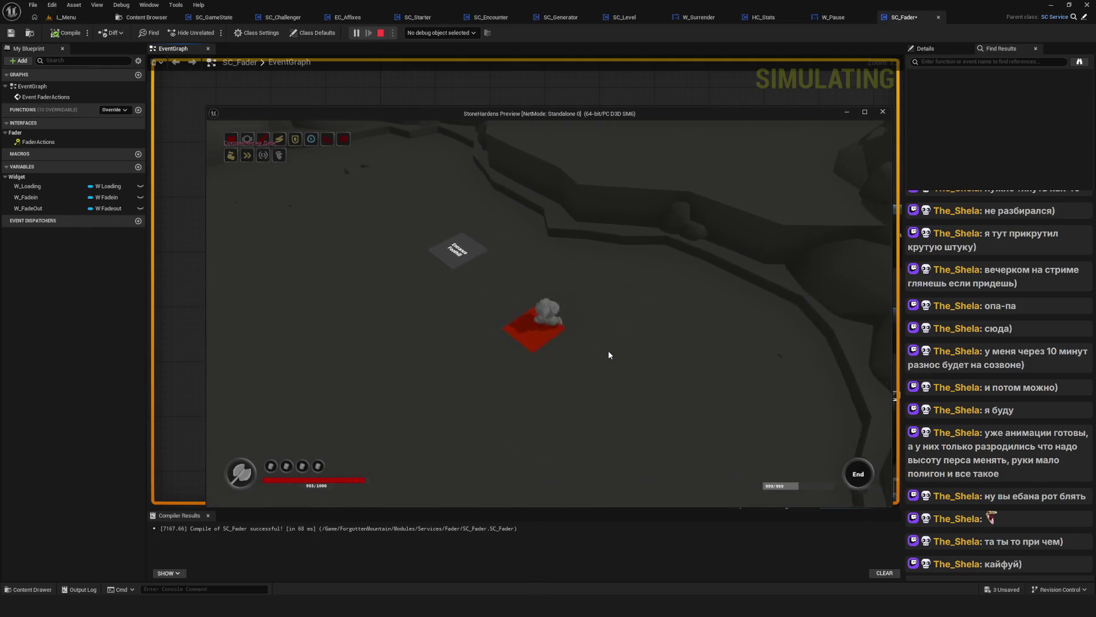
key("a")
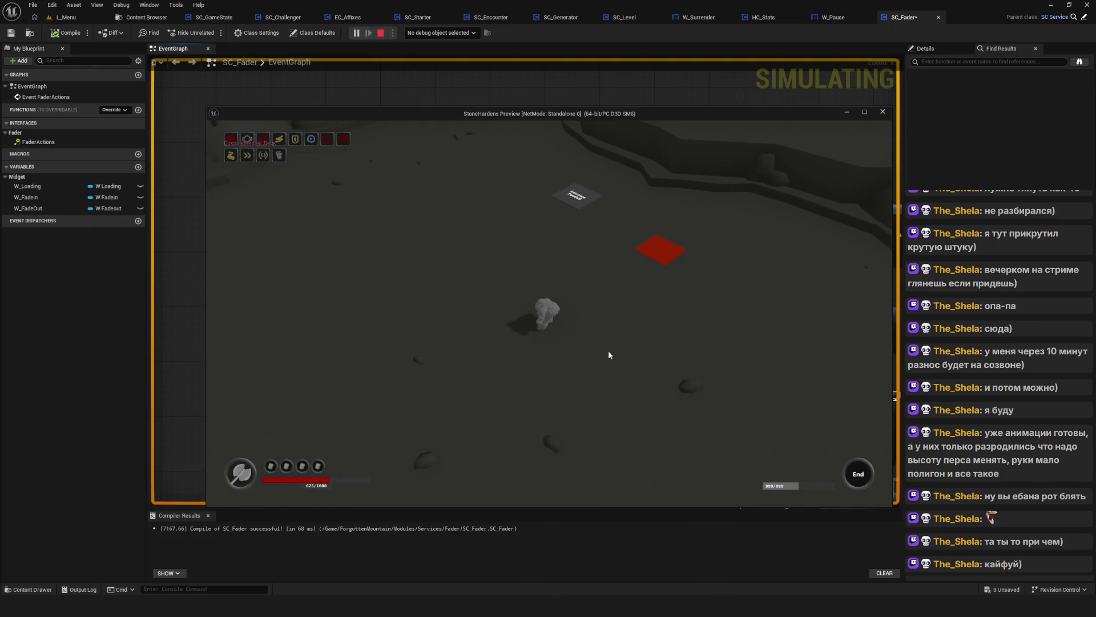
key("w")
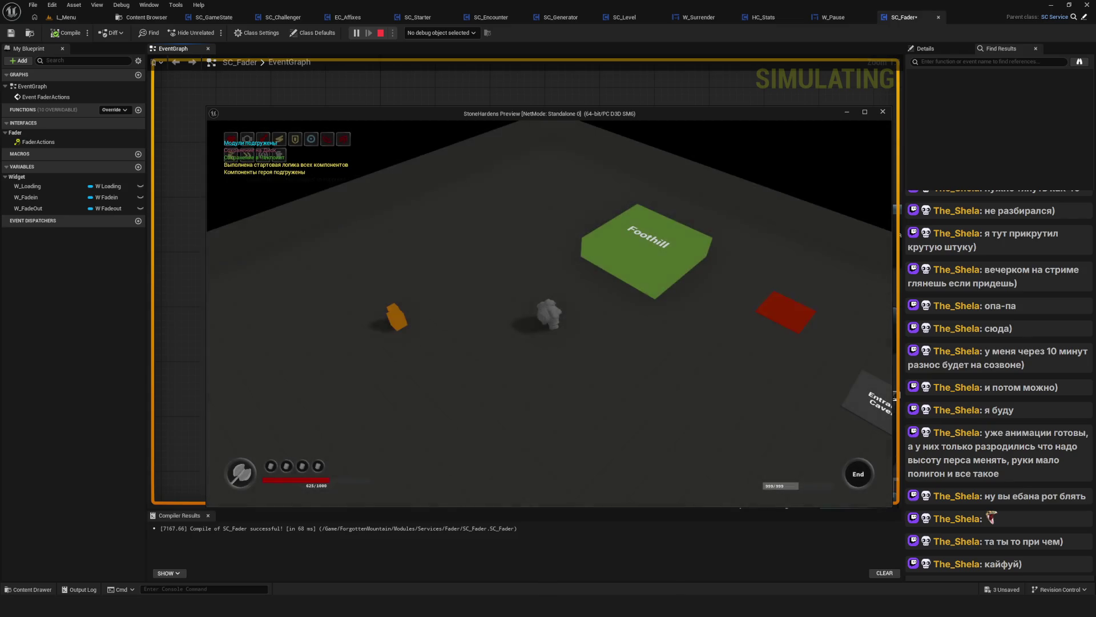
key("d")
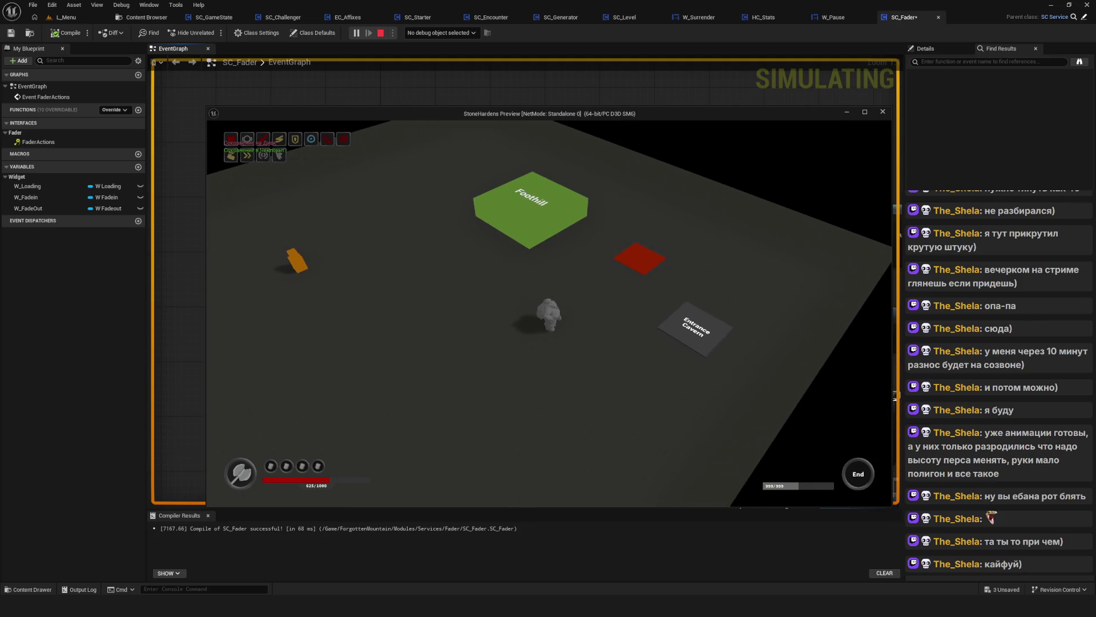
key("d")
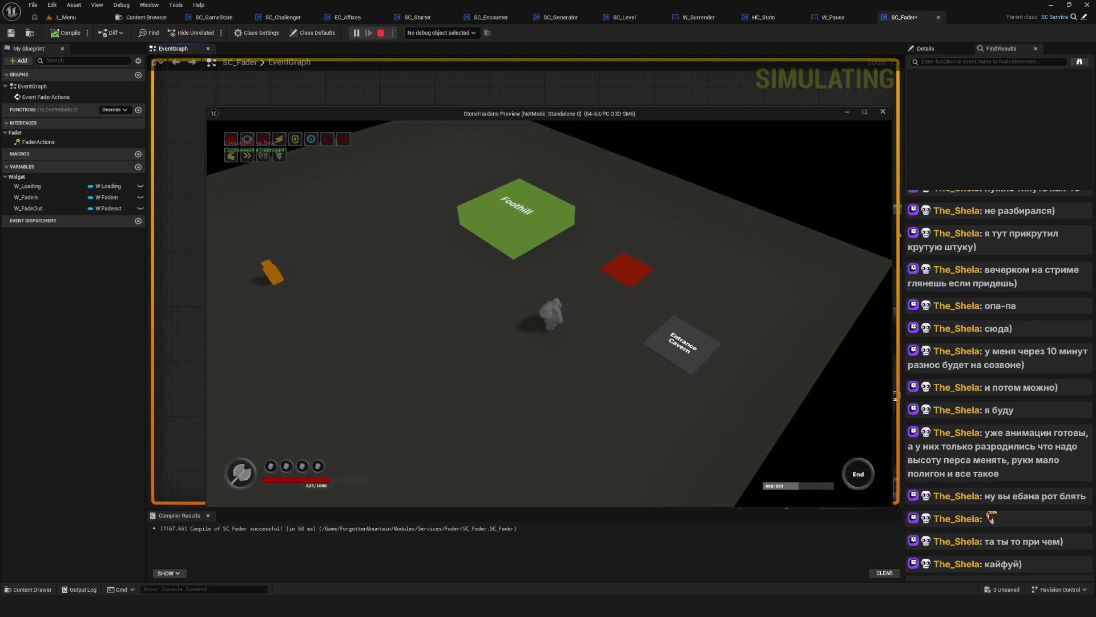
key("Tab")
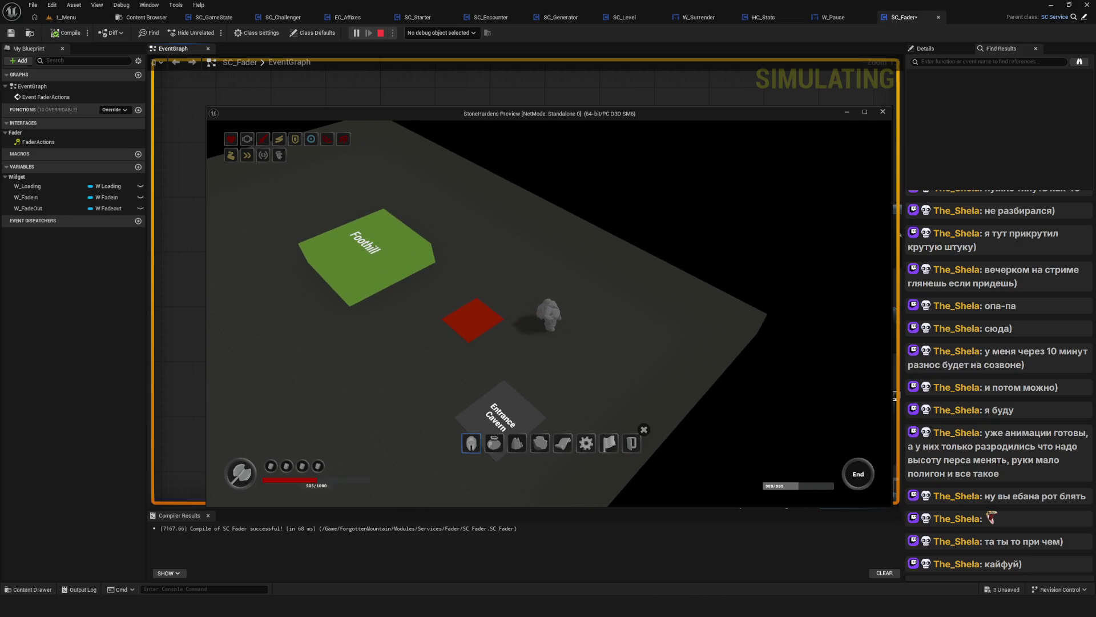
left_click(609, 442)
left_click(524, 335)
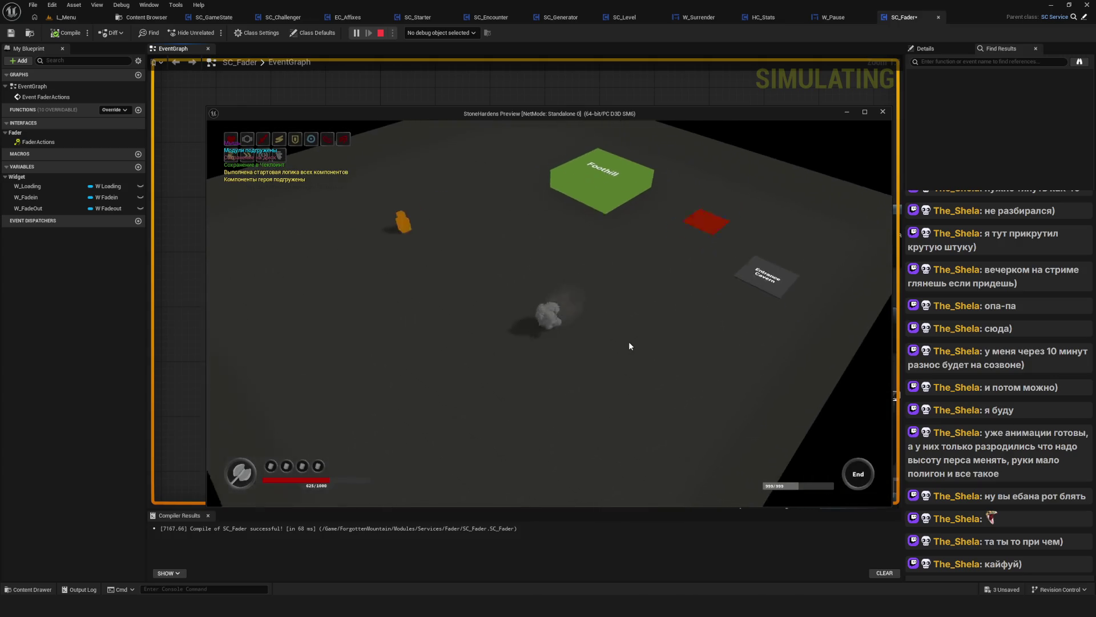
left_click(642, 337)
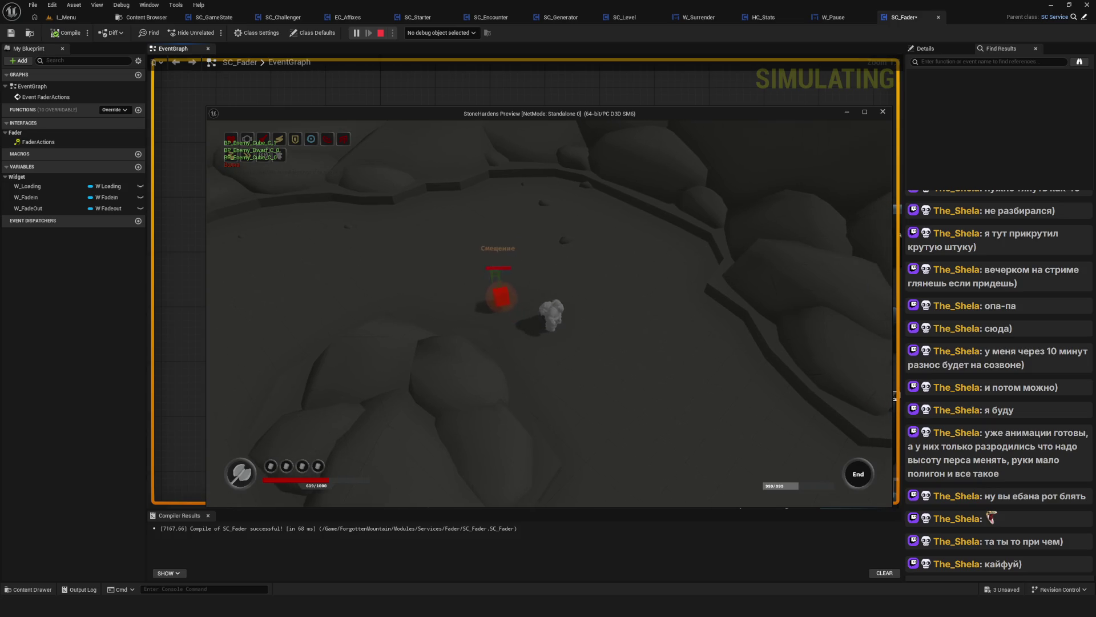
Complete the room from the F1 debug panel, continue past the upgrade, and surrender back to Foothill
key("F1")
left_click(775, 222)
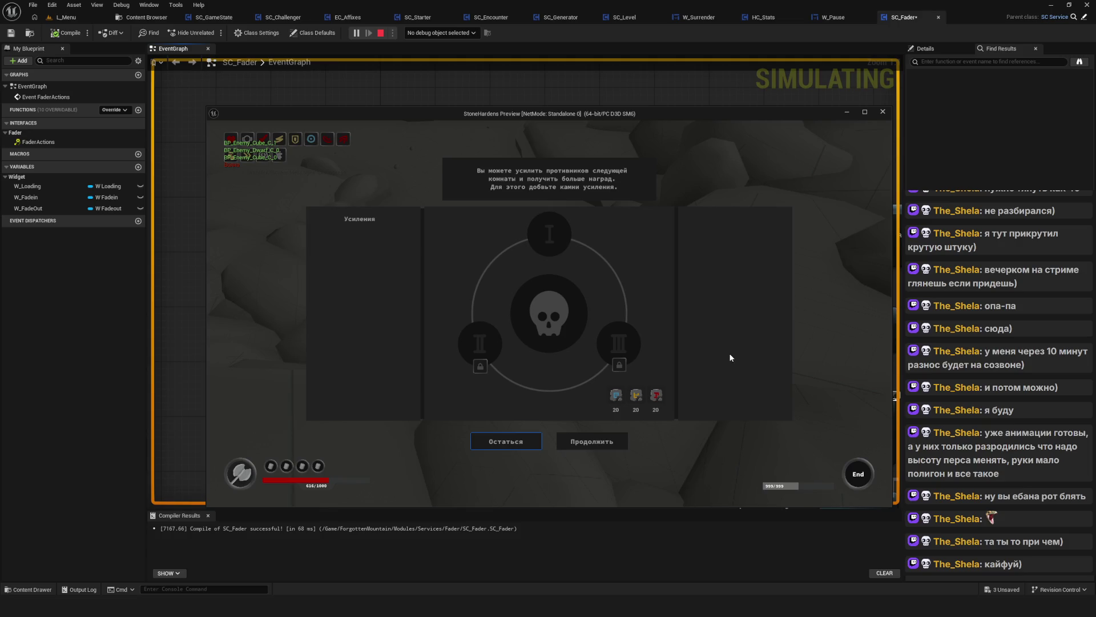
left_click(582, 441)
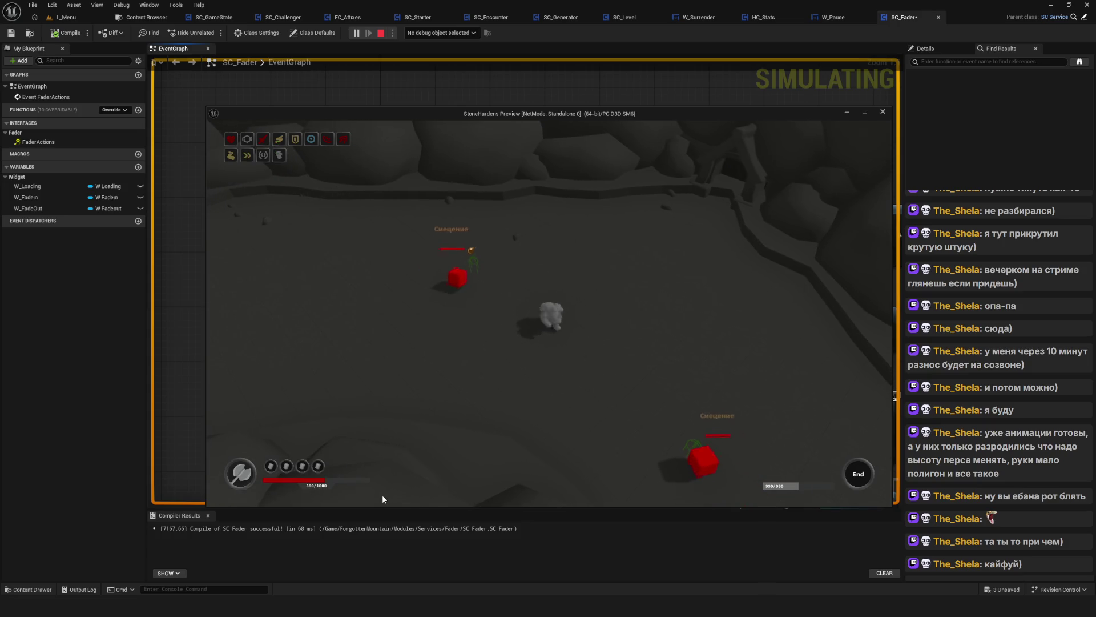
left_click(609, 448)
left_click(513, 334)
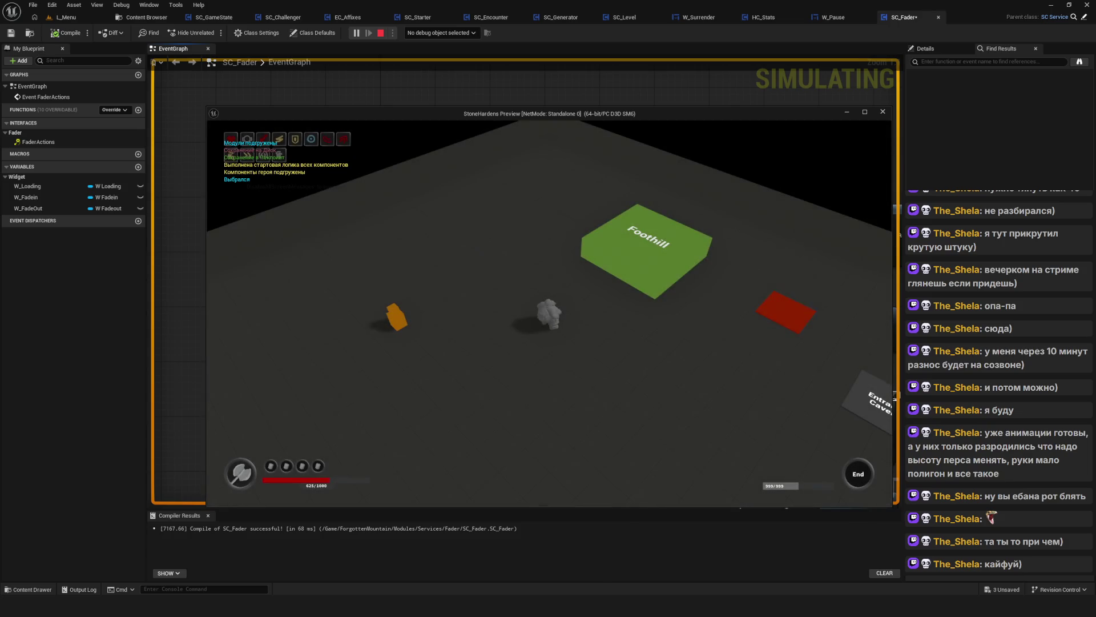
Walk into the Entrance Cavern and across the cave floor, then stop the preview with Escape
left_click(693, 365)
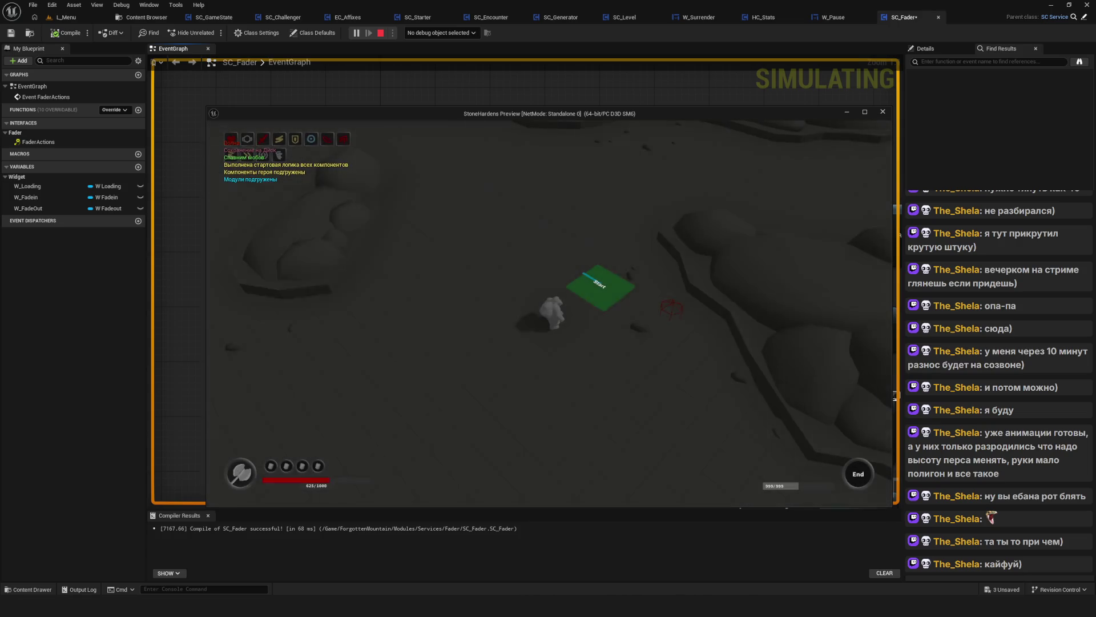
key("w")
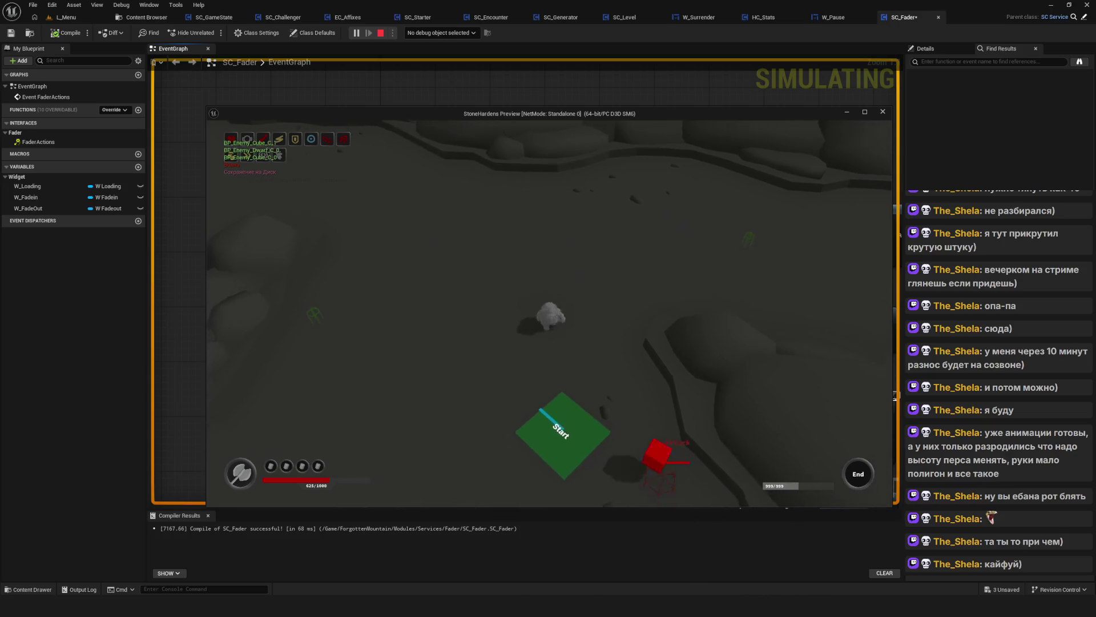
key("w")
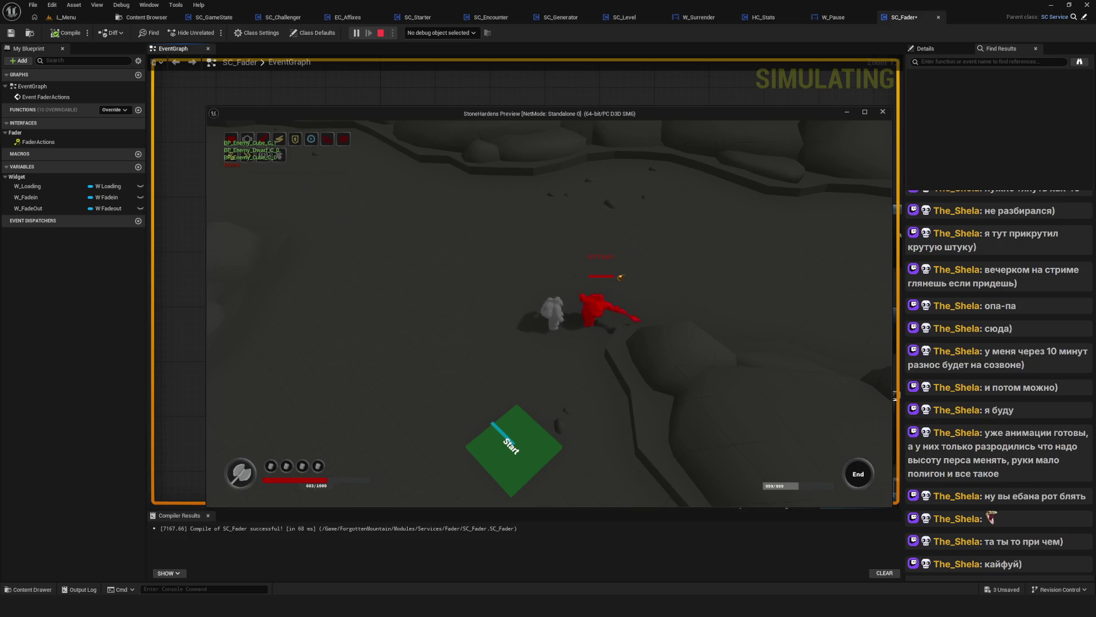
key("s")
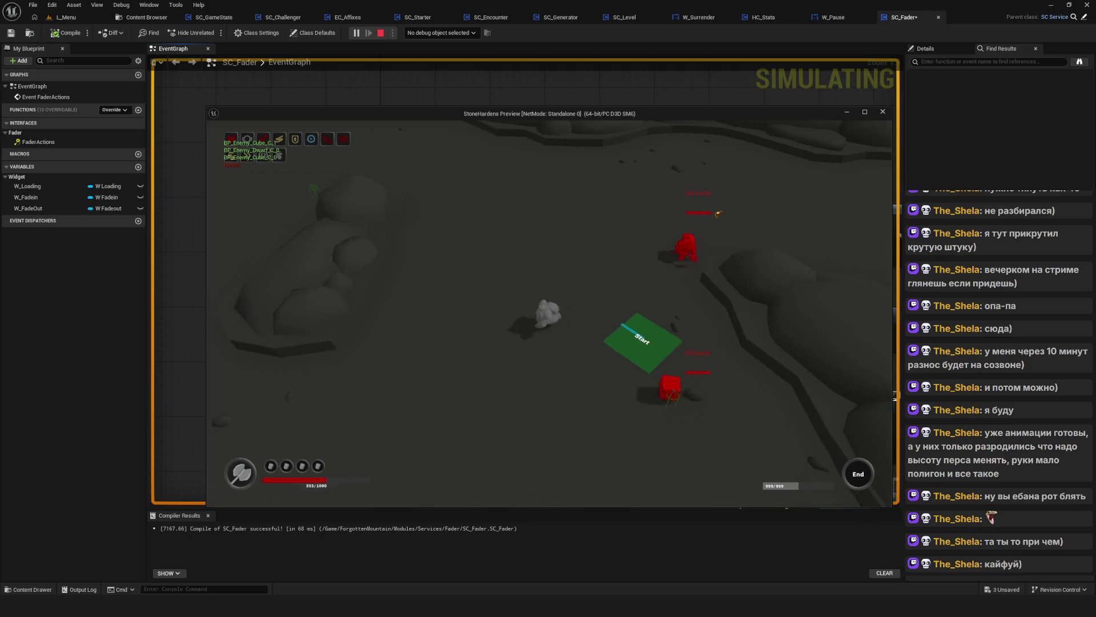
key("Escape")
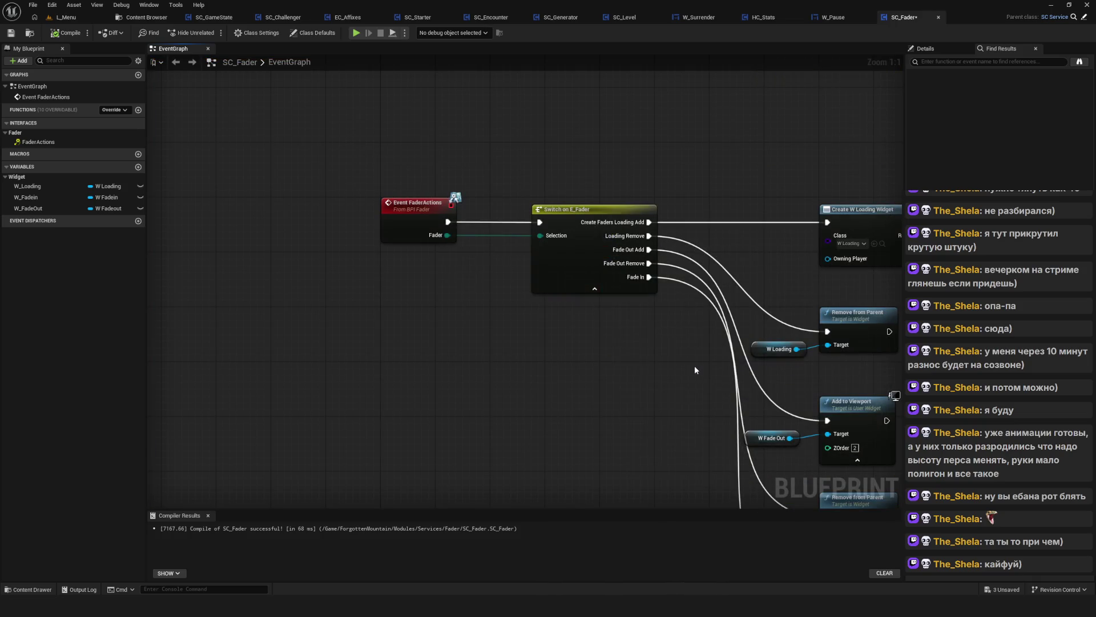
Zoom out to Zoom -9 and centre the SC_Fader node cluster in the graph
scroll(679, 306, "down", 9)
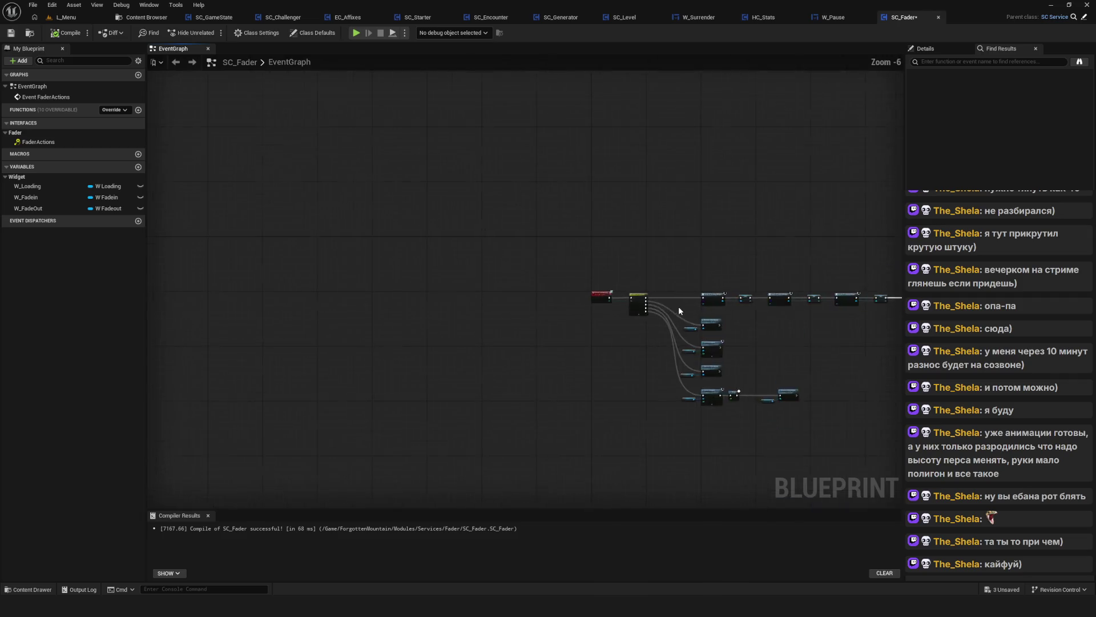
mouse_move(416, 198)
left_mouse_down()
mouse_move(447, 240)
mouse_move(547, 237)
left_mouse_up()
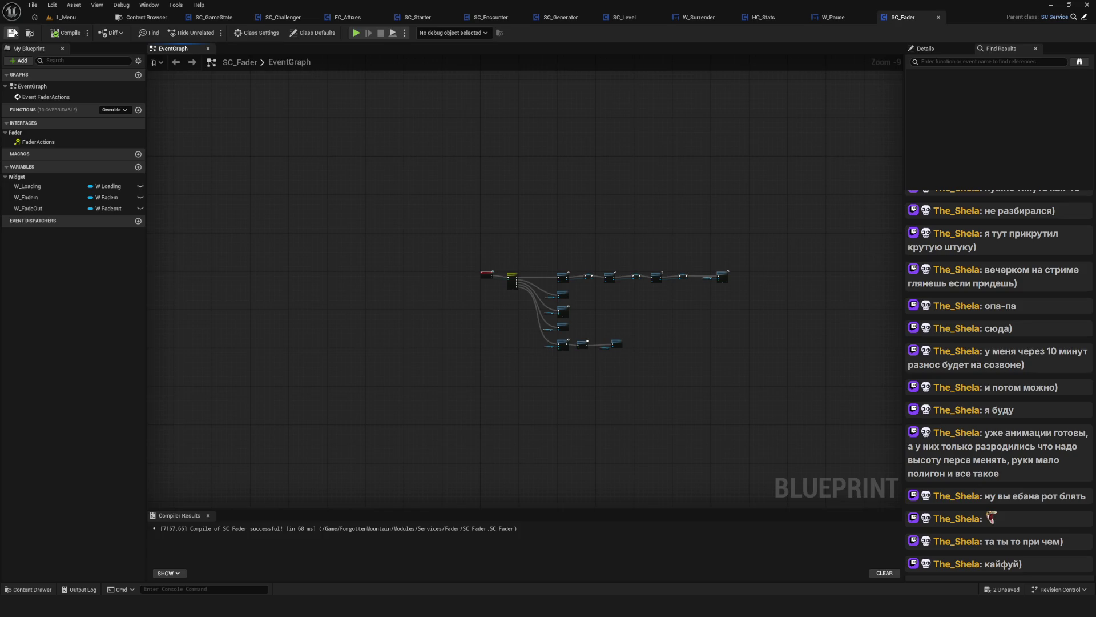
left_click_drag(541, 173, 568, 190)
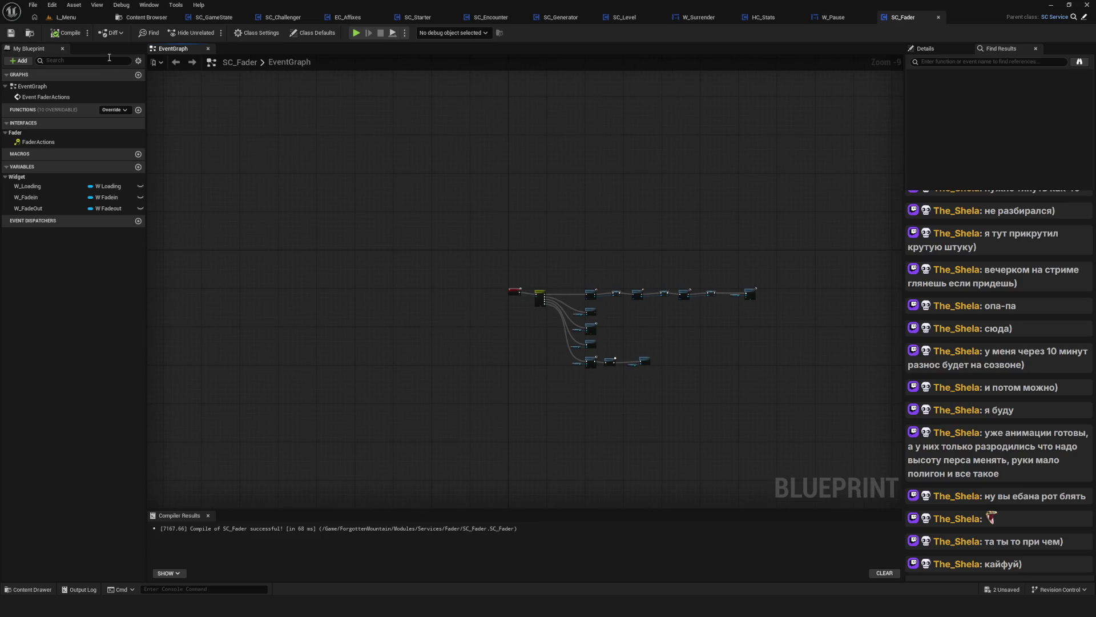
left_click_drag(426, 173, 405, 151)
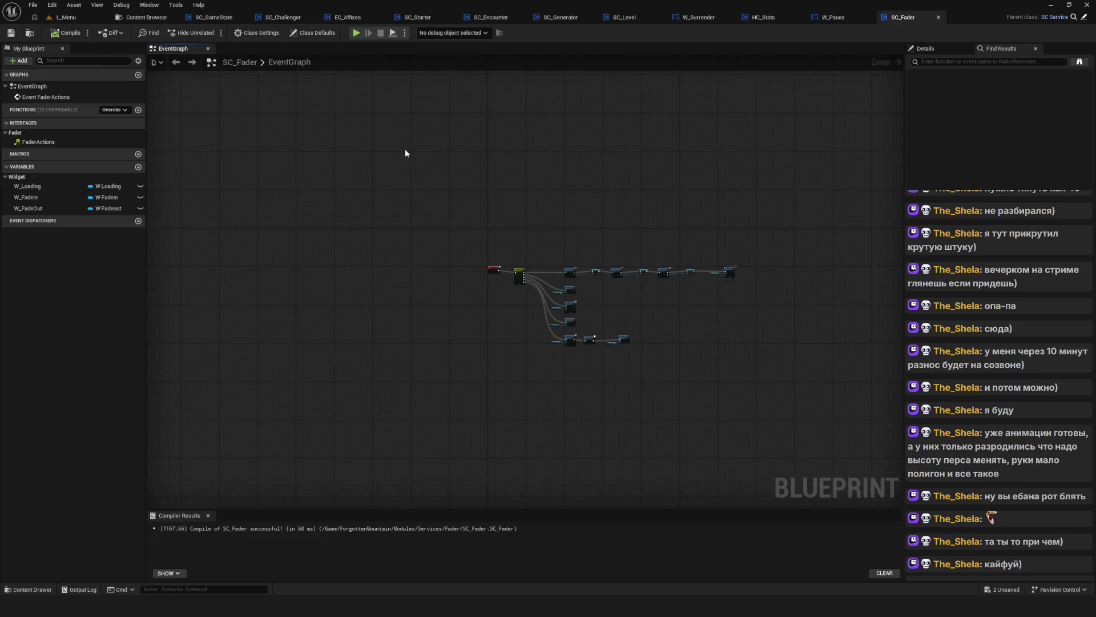
left_click(356, 32)
Delete the SavedGame2, SavedGame1 and SavedGame0 save slots
left_click(585, 270)
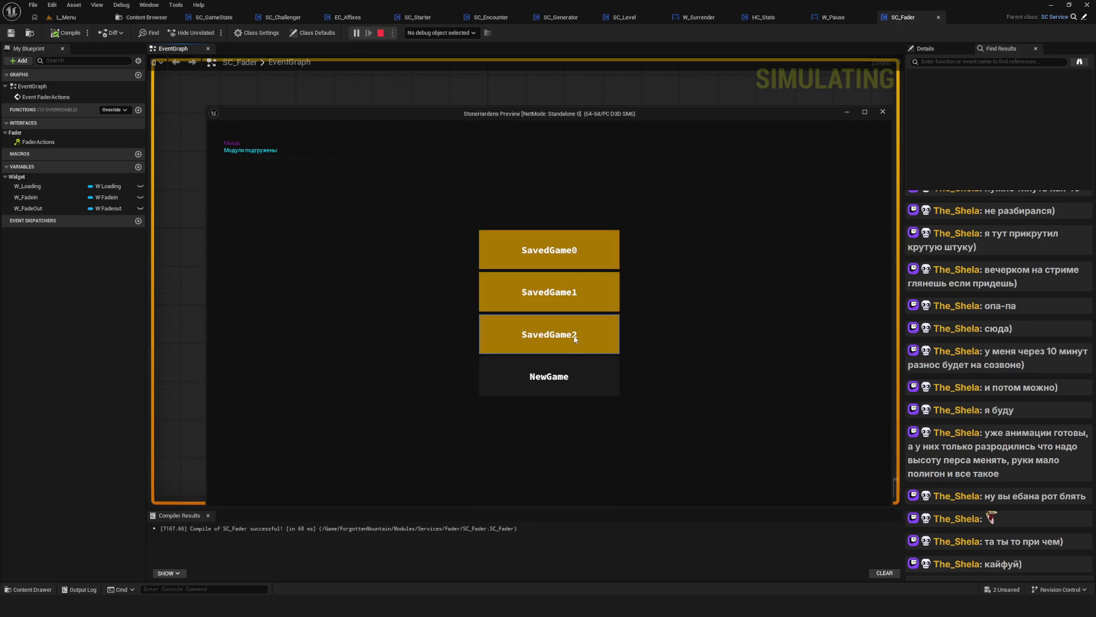
left_click(574, 338)
left_click(511, 328)
left_click(588, 290)
left_click(519, 326)
left_click(563, 254)
left_click(537, 316)
Start a NewGame in the first slot and run the character around toward the teal marker
left_click(584, 232)
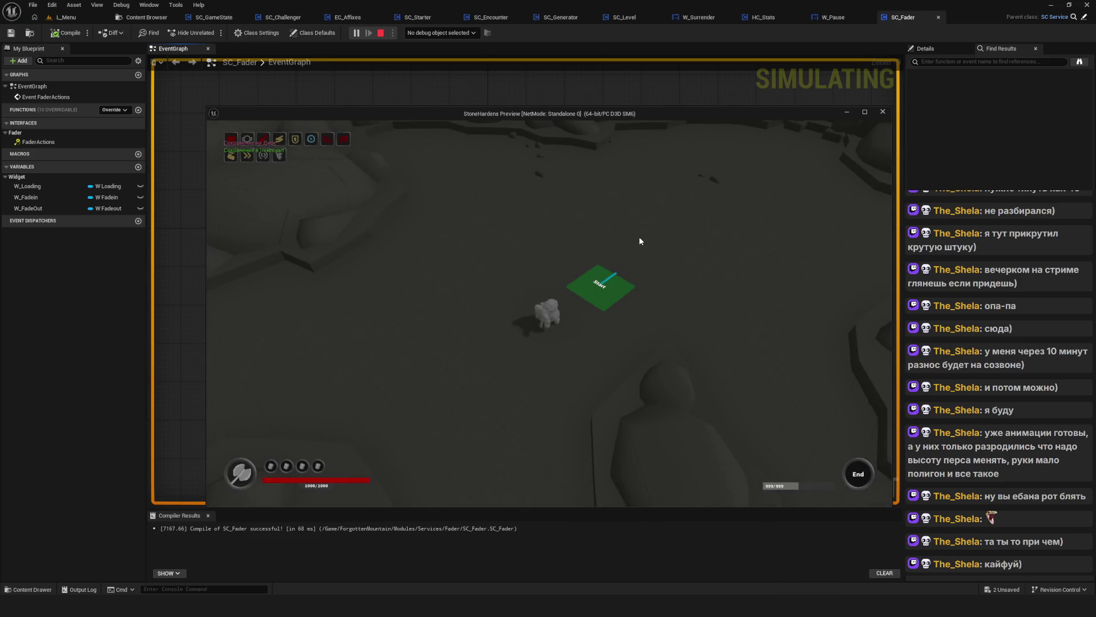
left_click(640, 238)
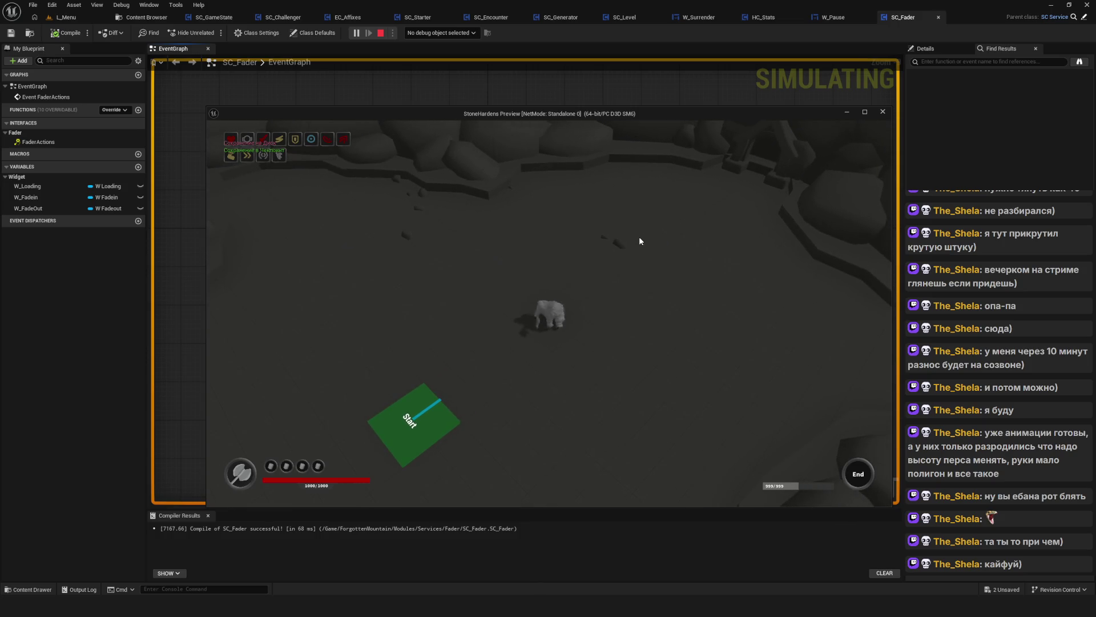
left_click(638, 236)
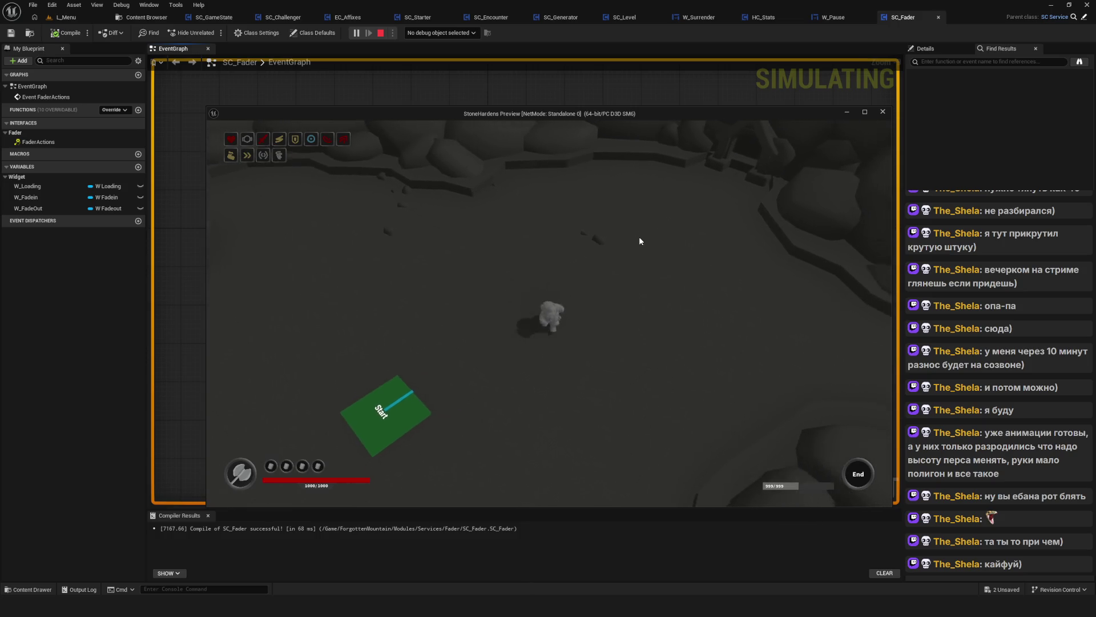
key("s")
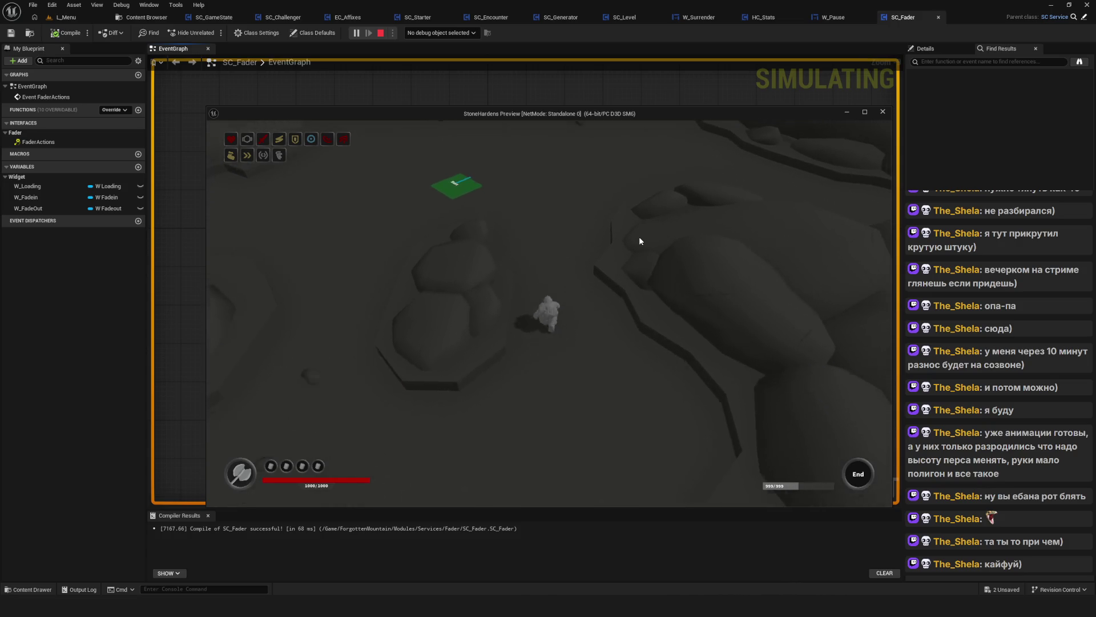
key("w")
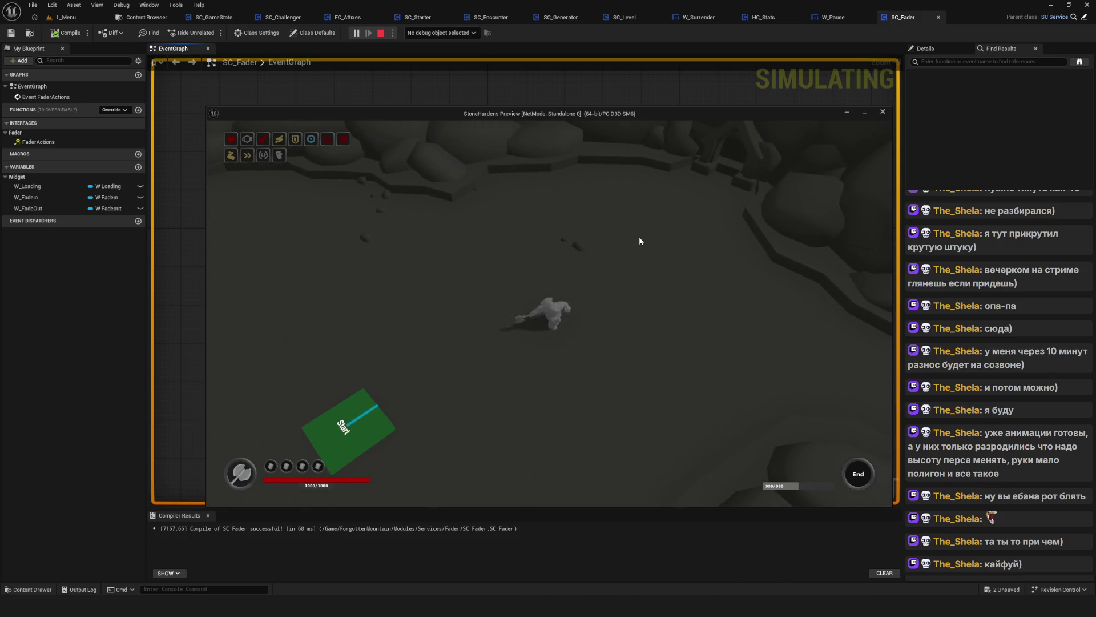
key("w")
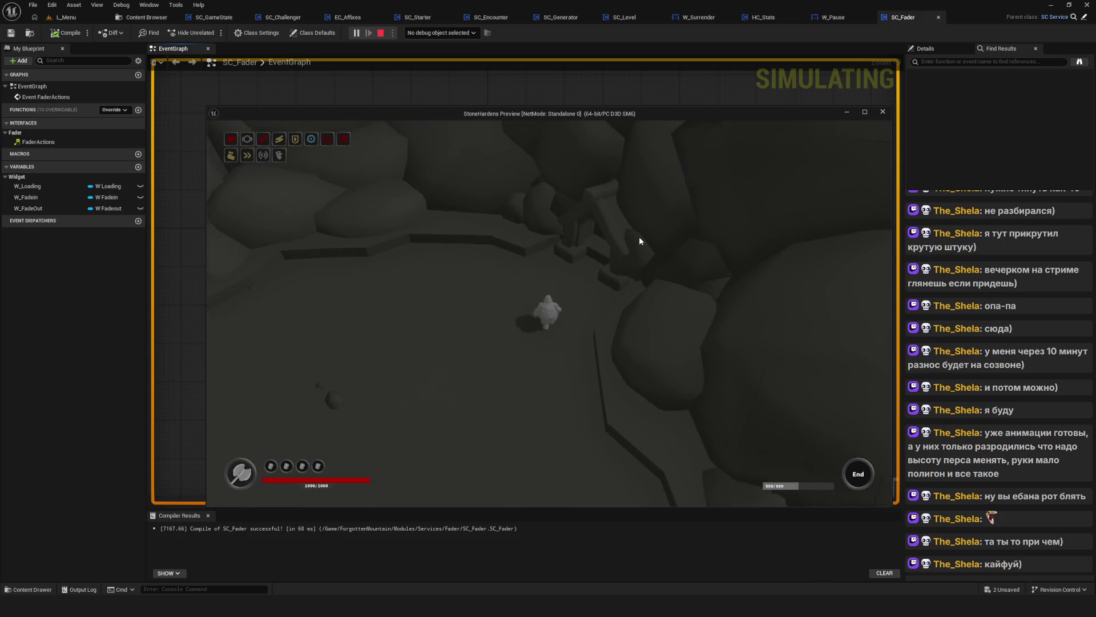
key("a")
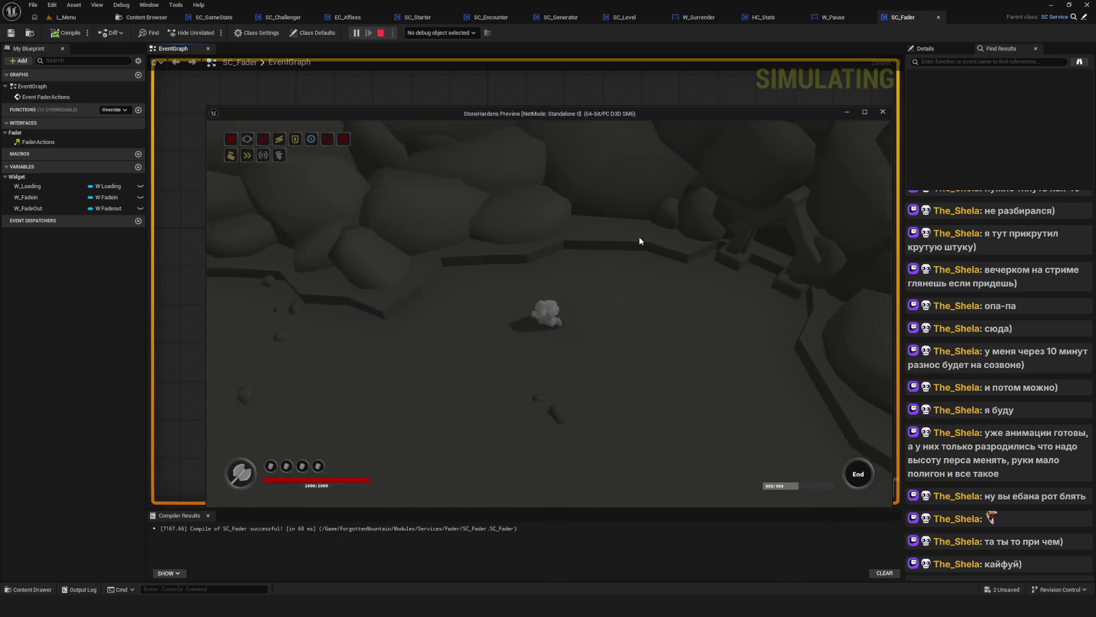
key("a")
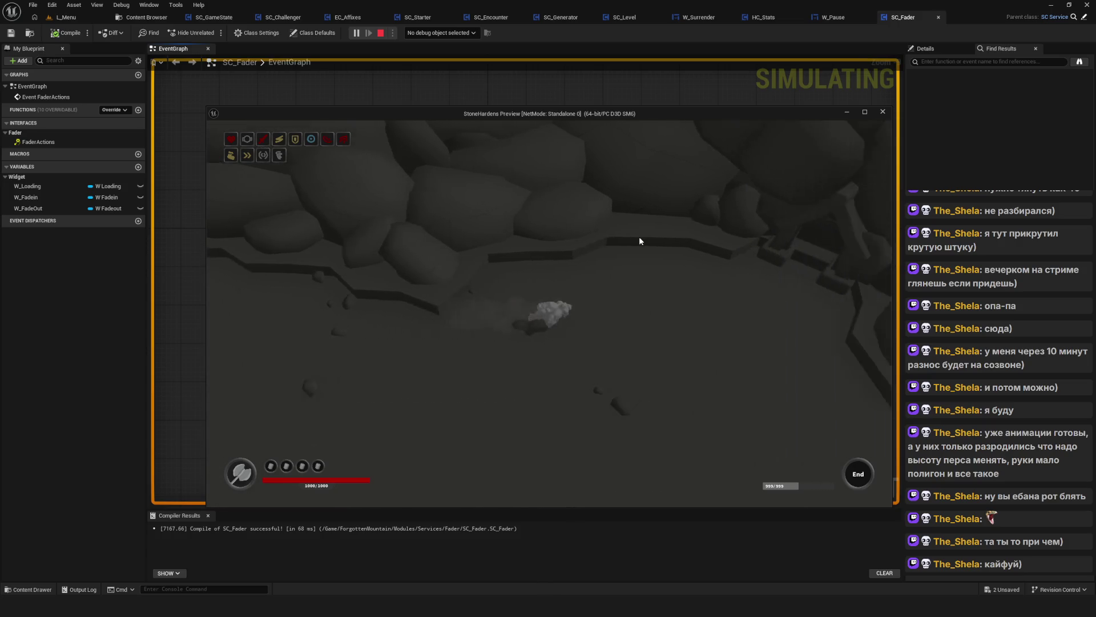
key("w")
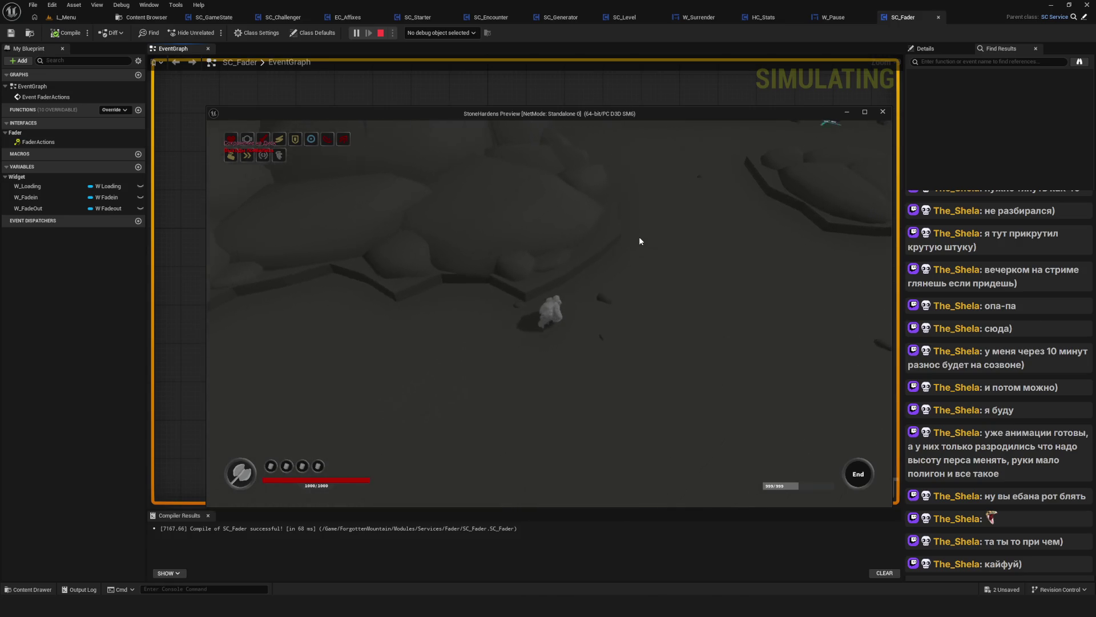
key("w")
key("d")
key("w")
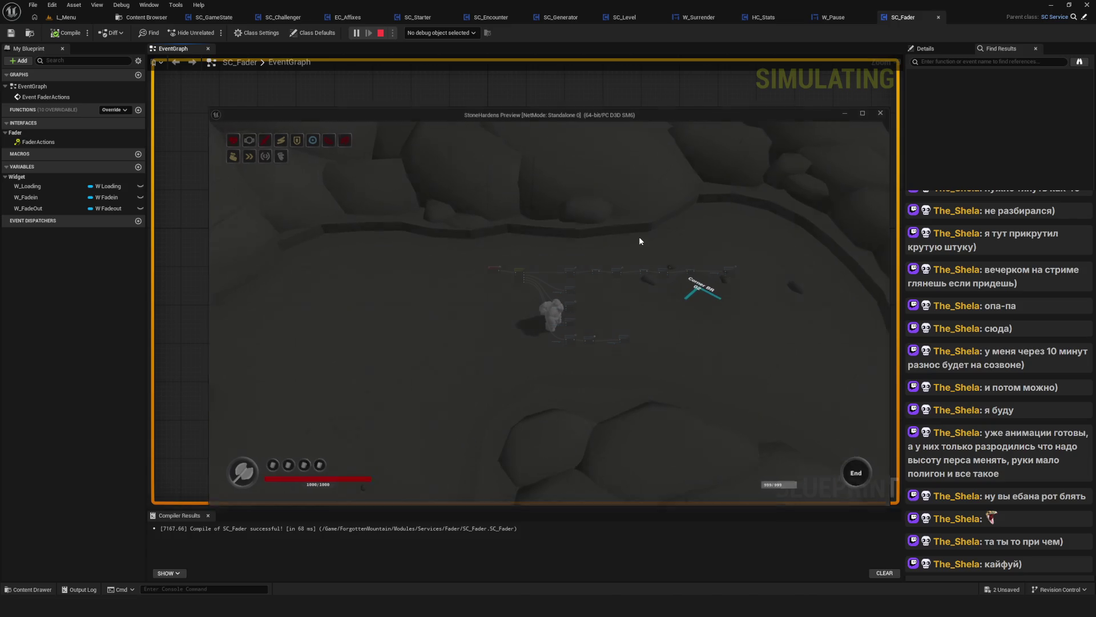
Stop the preview and relaunch it to the save-slot list
key("Escape")
left_click(356, 34)
left_click(588, 293)
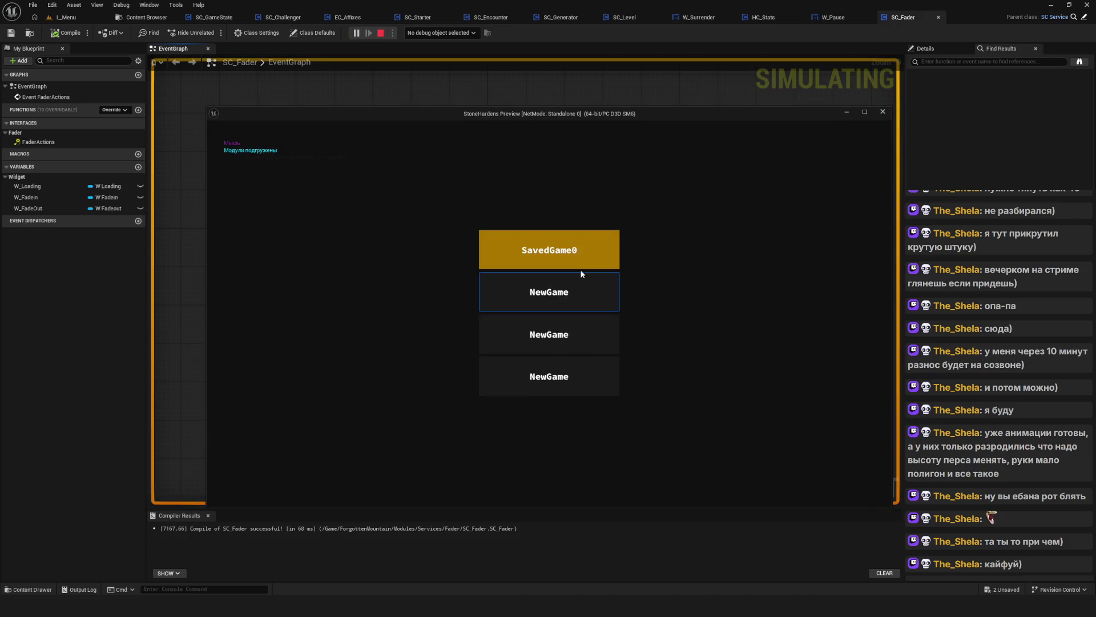
Load SavedGame0 into Foothill to check the fade, then stop the preview with Escape
left_click(565, 248)
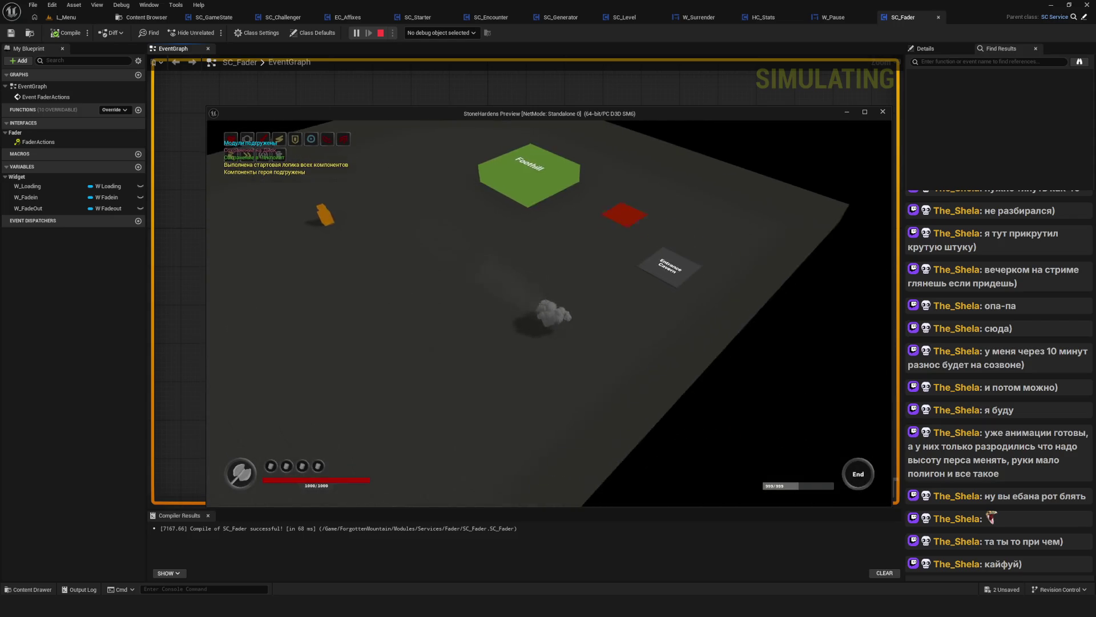
key("Escape")
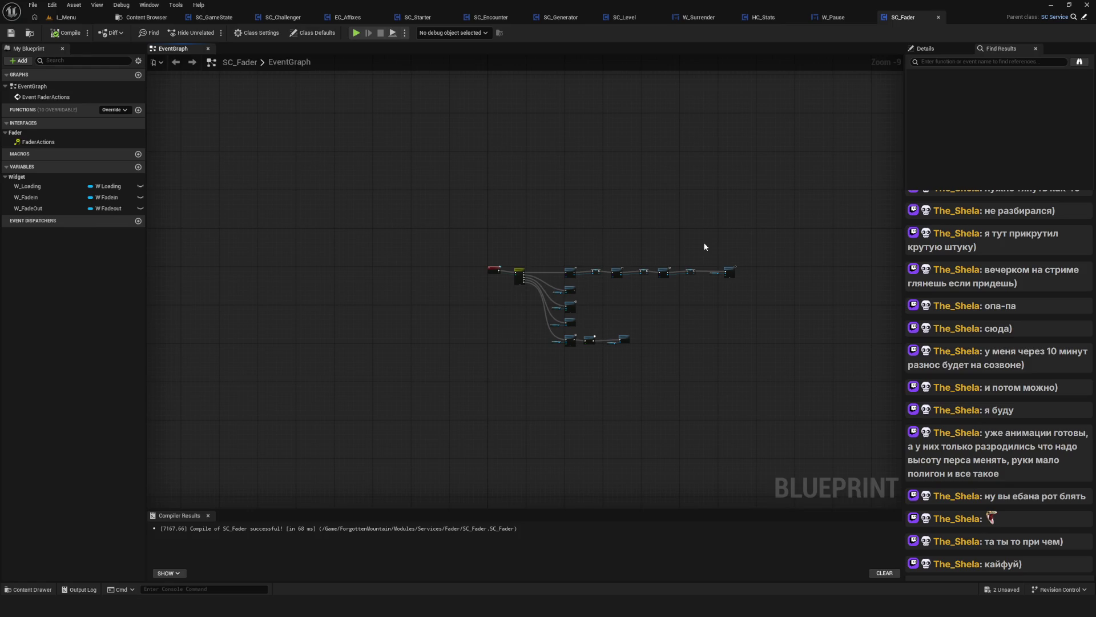